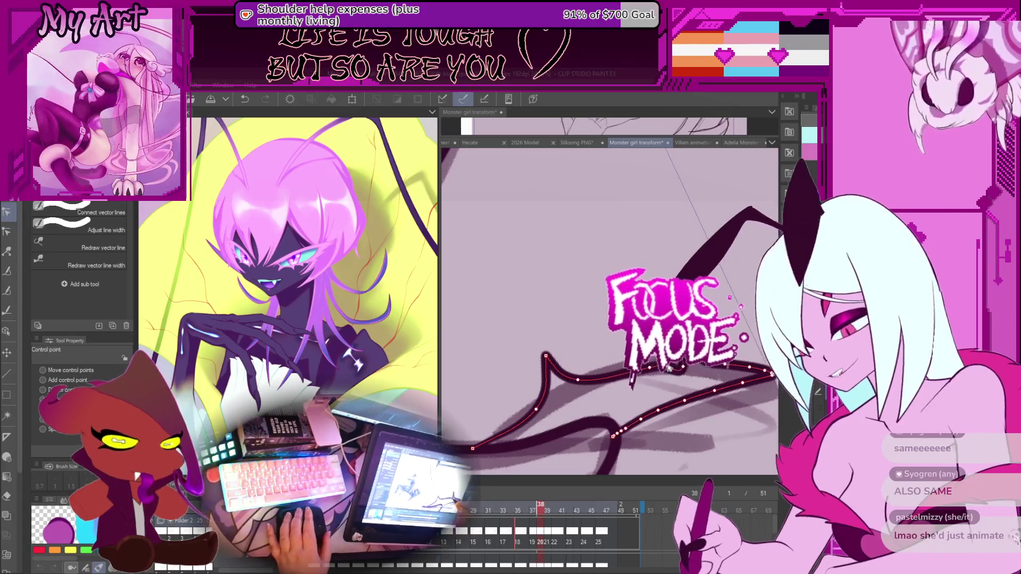
# Step: Zoom and pan across the line art, then undo the last change
pyautogui.scroll(3, 665, 371)
pyautogui.moveTo(749, 325); pyautogui.dragTo(631, 387)
pyautogui.hotkey('ctrl', 'z')
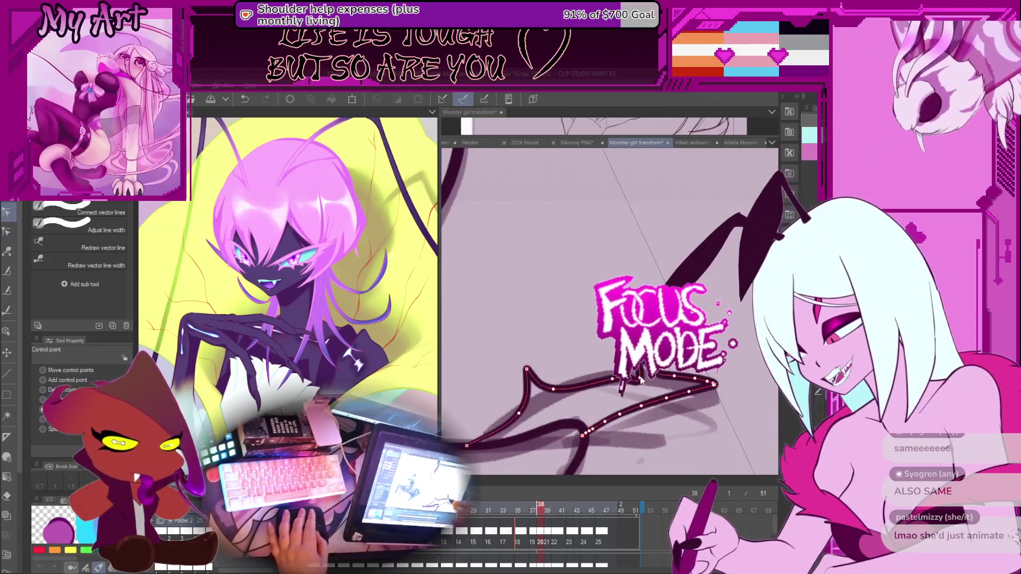
# Step: Split the canvas into a second view framing the whole clawed-hand sketch
pyautogui.scroll(-5, 634, 382)
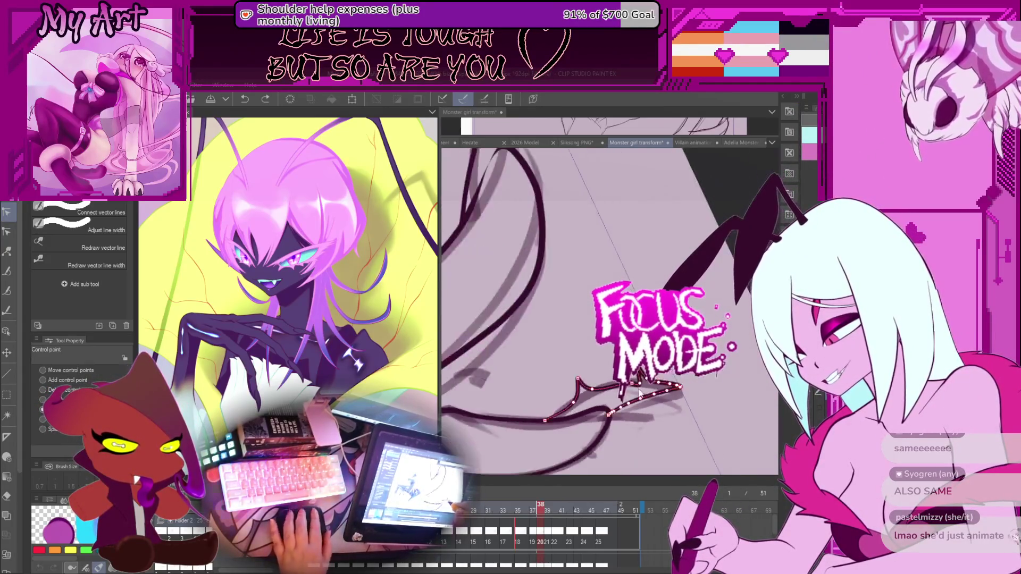
pyautogui.scroll(2, 690, 404)
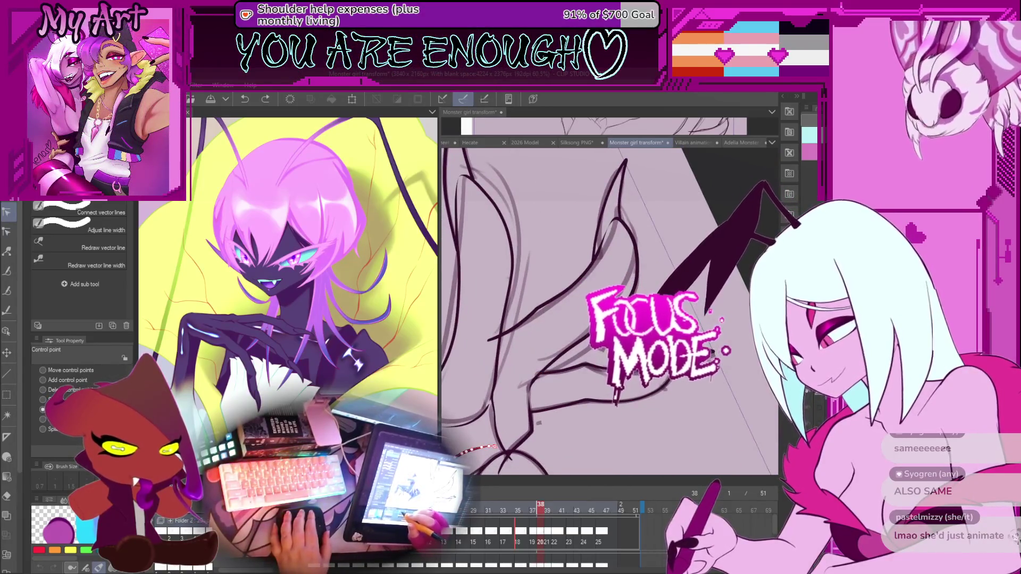
pyautogui.moveTo(674, 142); pyautogui.dragTo(674, 284)
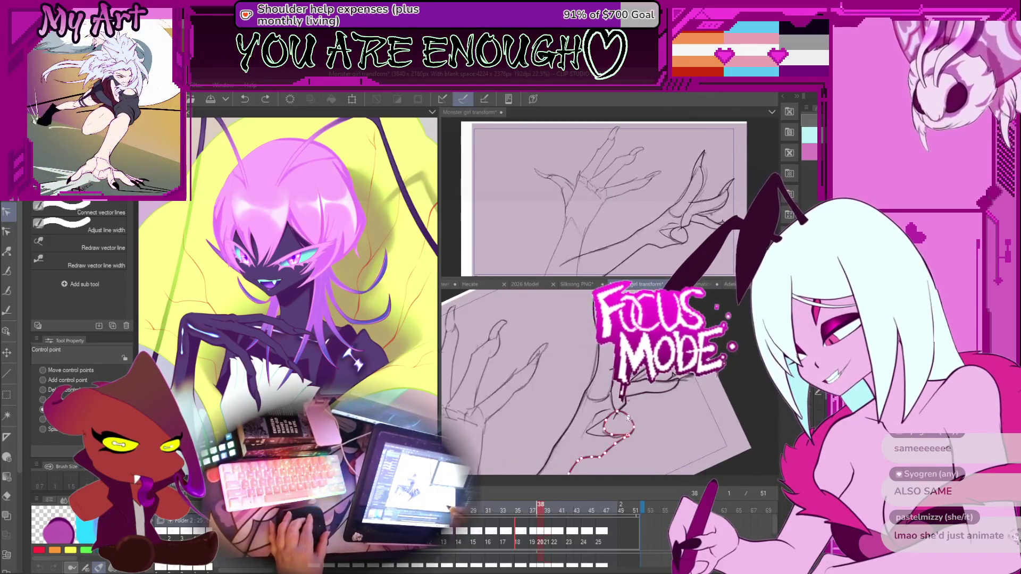
# Step: Pan and rotate the lower view to a comfortable angle over the hand
pyautogui.click(709, 385)
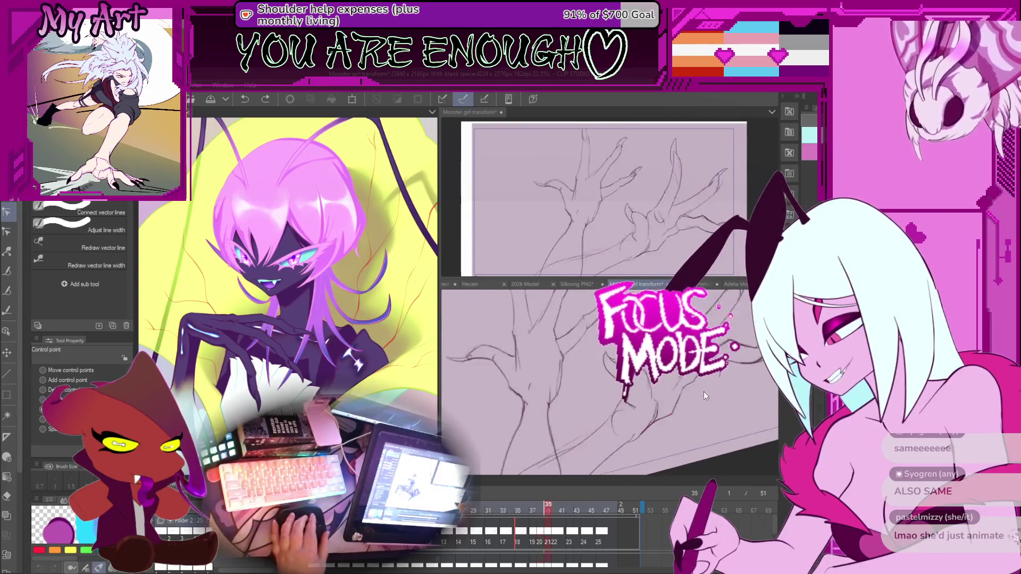
pyautogui.moveTo(700, 394)
pyautogui.mouseDown()
pyautogui.moveTo(609, 441)
pyautogui.moveTo(640, 390)
pyautogui.moveTo(607, 401)
pyautogui.mouseUp()
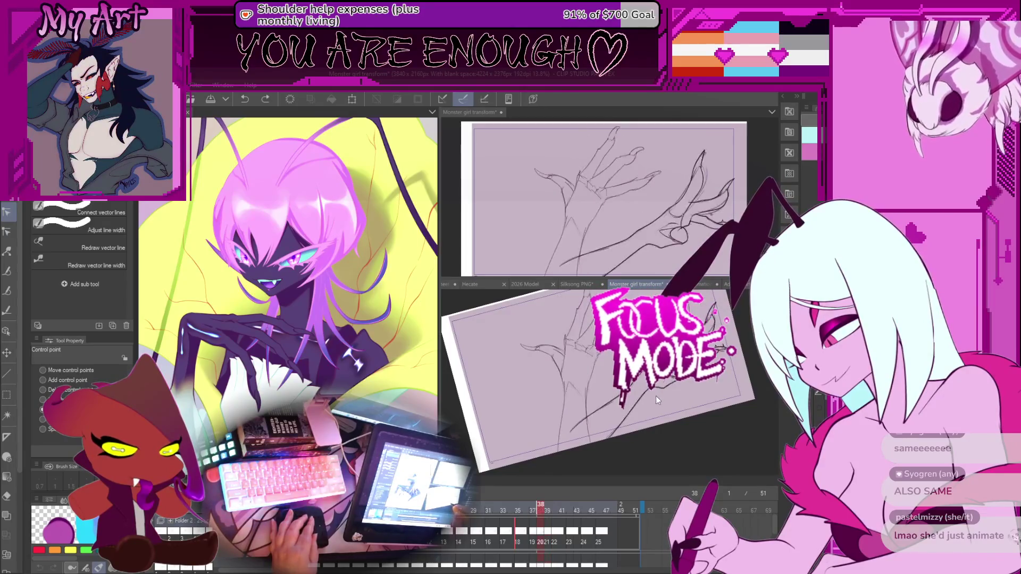
pyautogui.moveTo(653, 396)
pyautogui.mouseDown()
pyautogui.moveTo(626, 405)
pyautogui.moveTo(618, 423)
pyautogui.moveTo(618, 391)
pyautogui.moveTo(592, 347)
pyautogui.mouseUp()
# Step: Switch to the G-pen and save the Monster girl transform file
pyautogui.press('p')
pyautogui.hotkey('ctrl', 's')
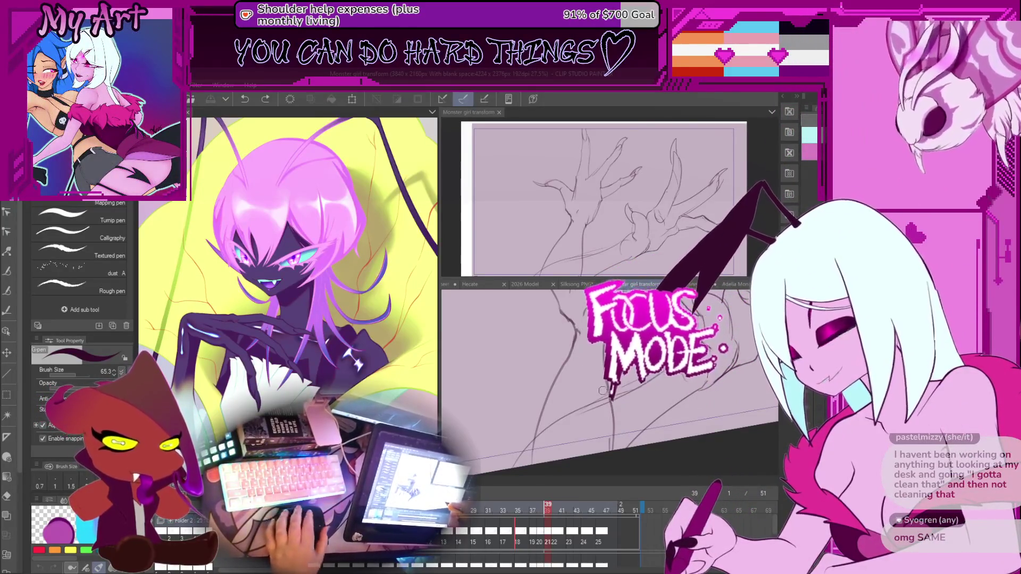
pyautogui.scroll(-1, 611, 396)
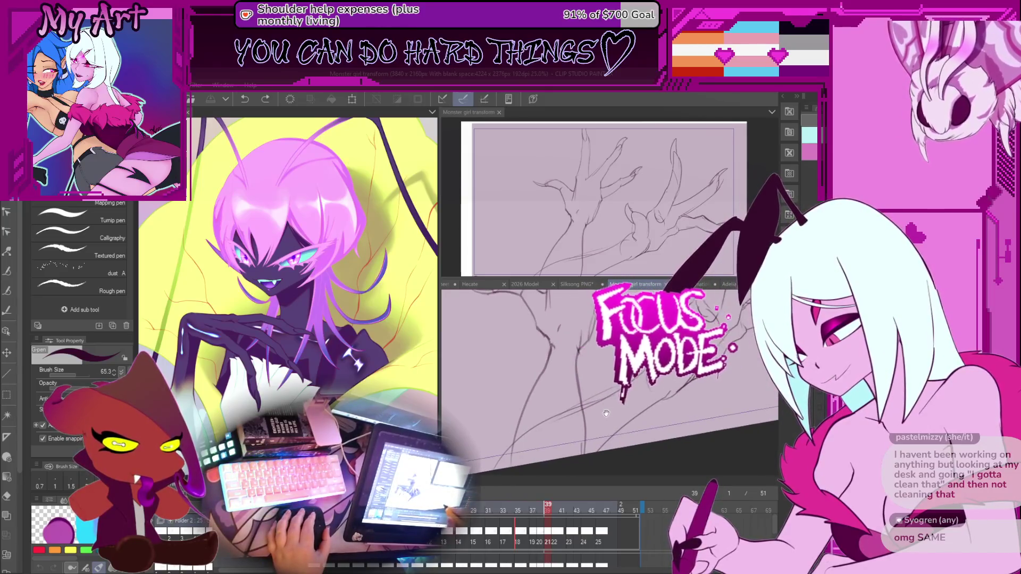
pyautogui.scroll(-1, 633, 393)
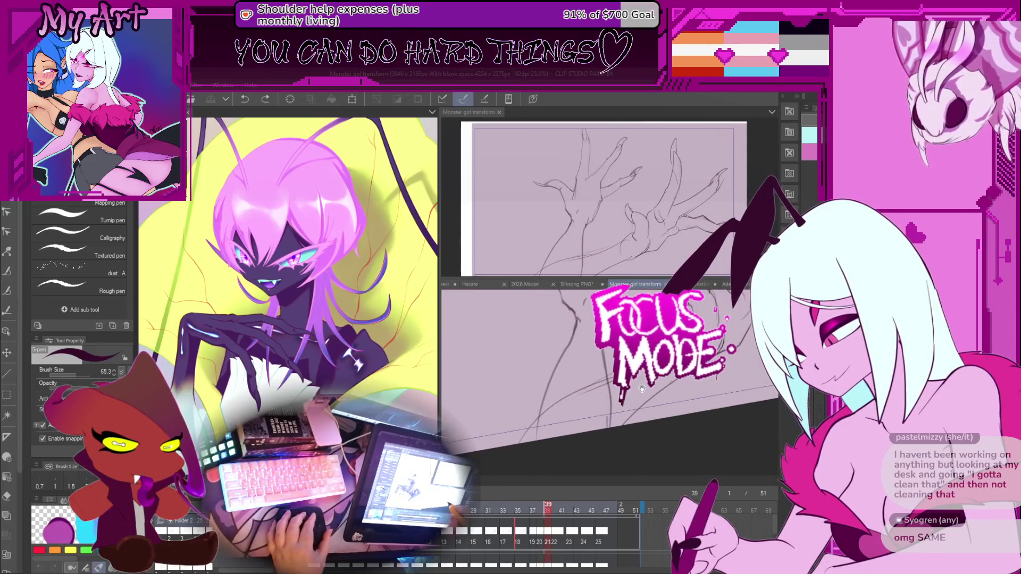
pyautogui.press('Left')
pyautogui.press('Right')
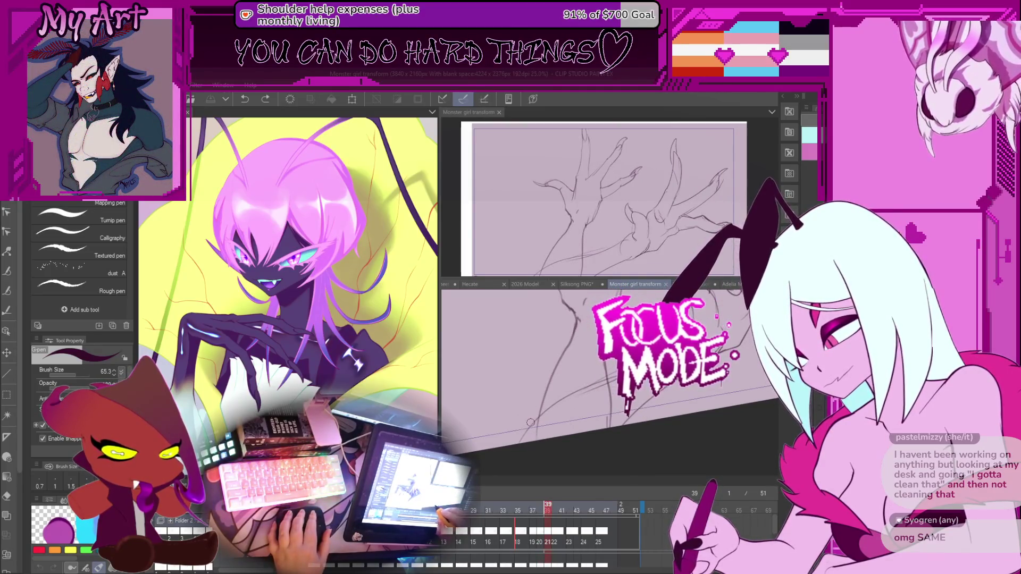
pyautogui.moveTo(510, 430); pyautogui.dragTo(559, 413)
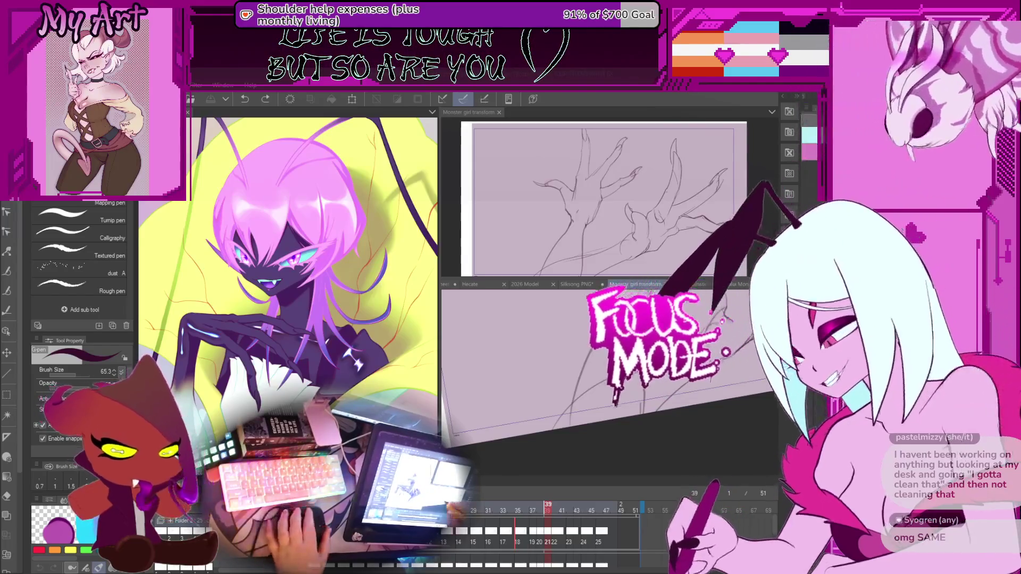
pyautogui.moveTo(565, 256); pyautogui.dragTo(570, 252)
pyautogui.moveTo(553, 415); pyautogui.dragTo(570, 429)
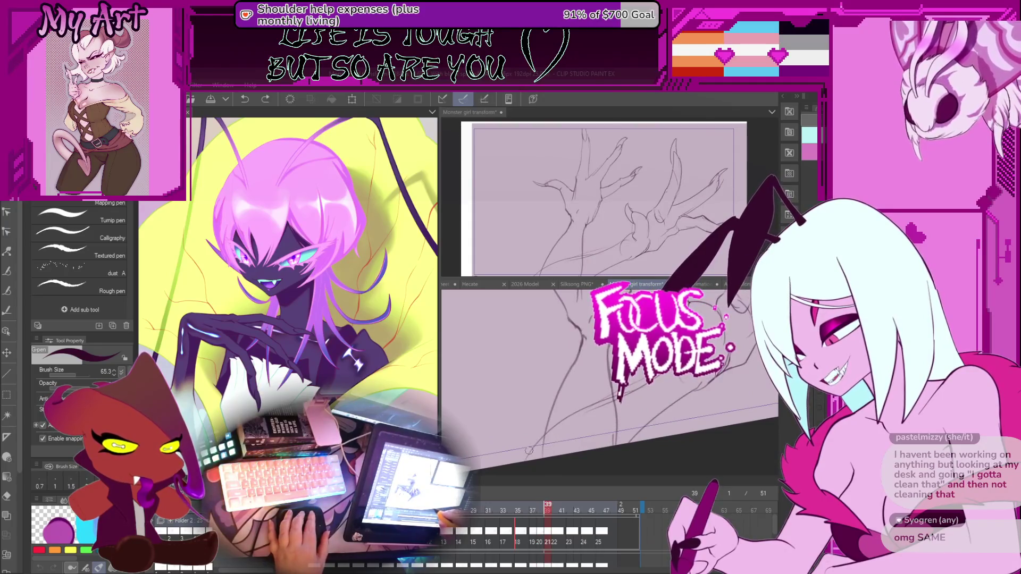
pyautogui.hotkey('ctrl', 'Left')
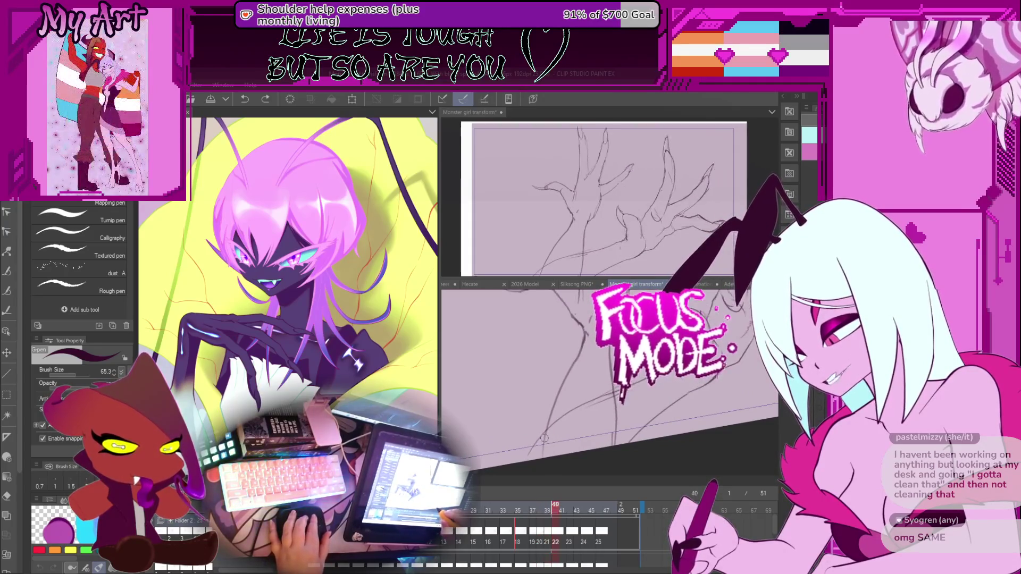
pyautogui.hotkey('ctrl', 'Right')
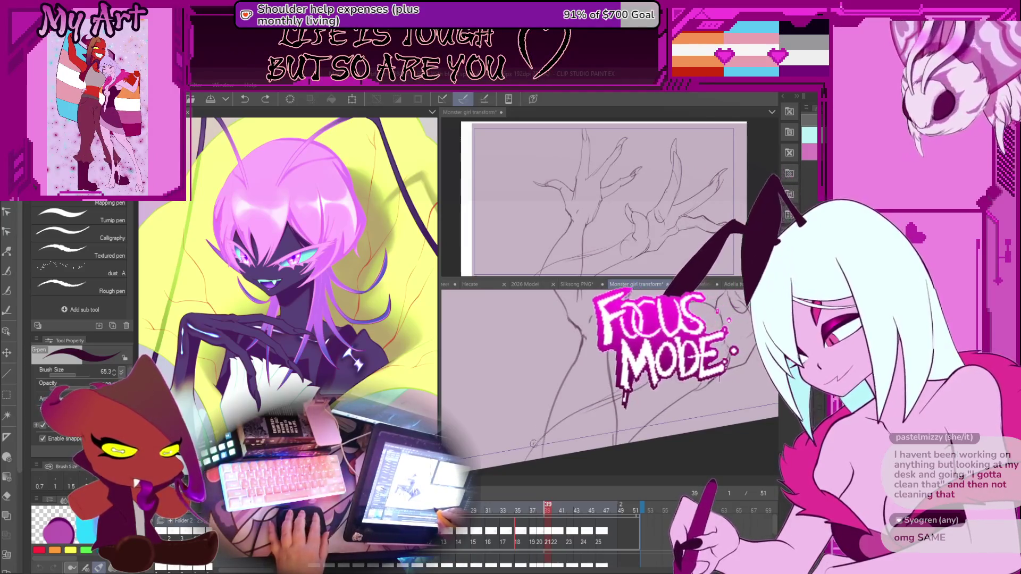
pyautogui.hotkey('ctrl', 'z')
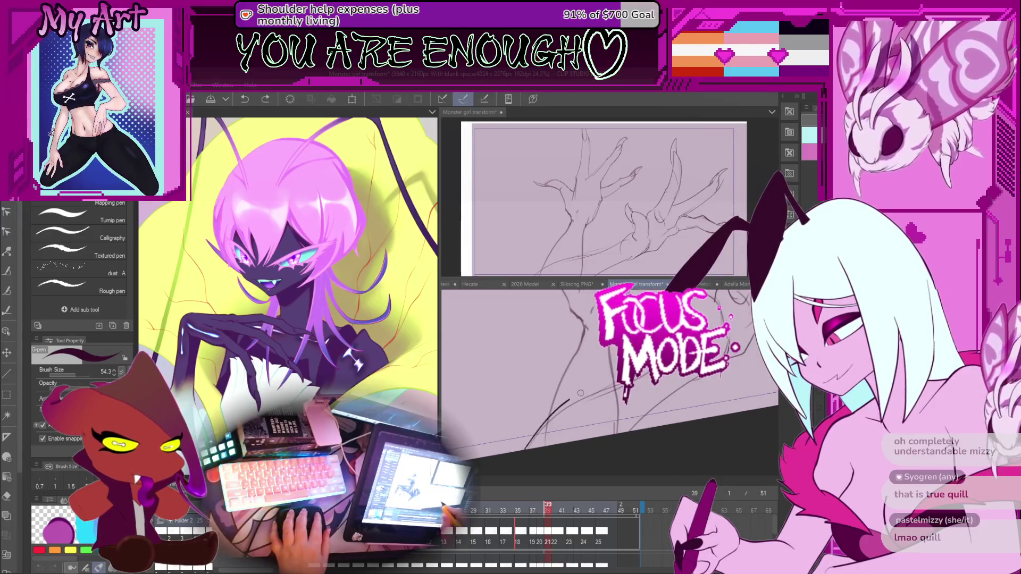
# Step: Ink new G-pen lines along the arm of the hand sketch, undoing one stroke
pyautogui.moveTo(546, 415); pyautogui.dragTo(624, 378)
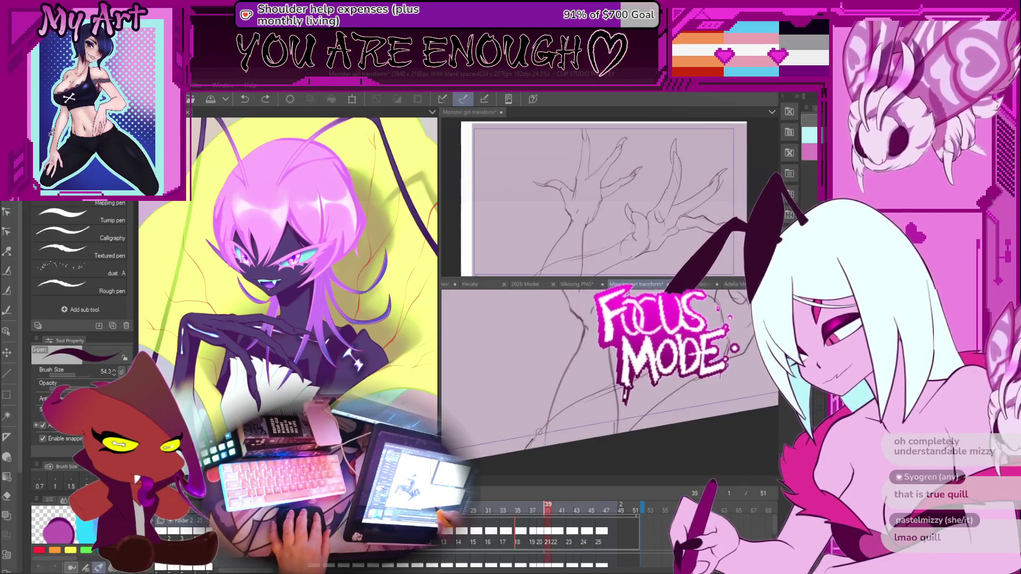
pyautogui.moveTo(526, 445); pyautogui.dragTo(593, 390)
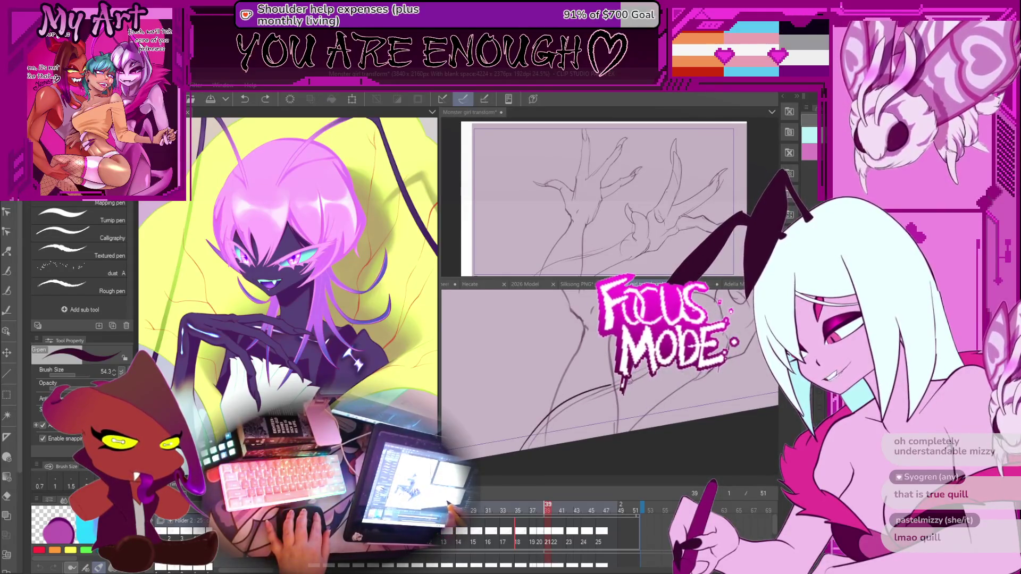
pyautogui.moveTo(607, 424)
pyautogui.mouseDown()
pyautogui.moveTo(607, 406)
pyautogui.moveTo(548, 445)
pyautogui.mouseUp()
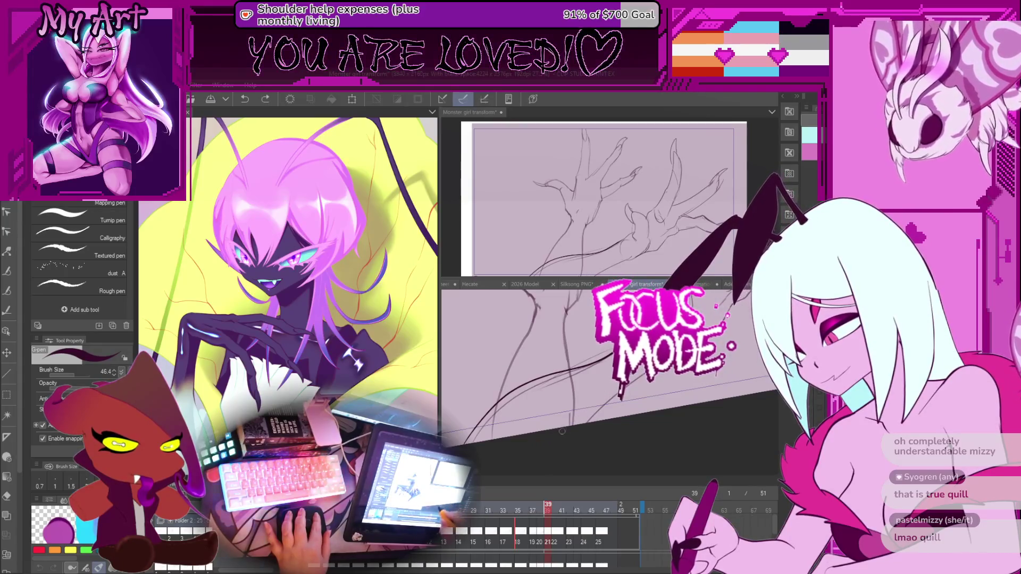
pyautogui.hotkey('ctrl', 'z')
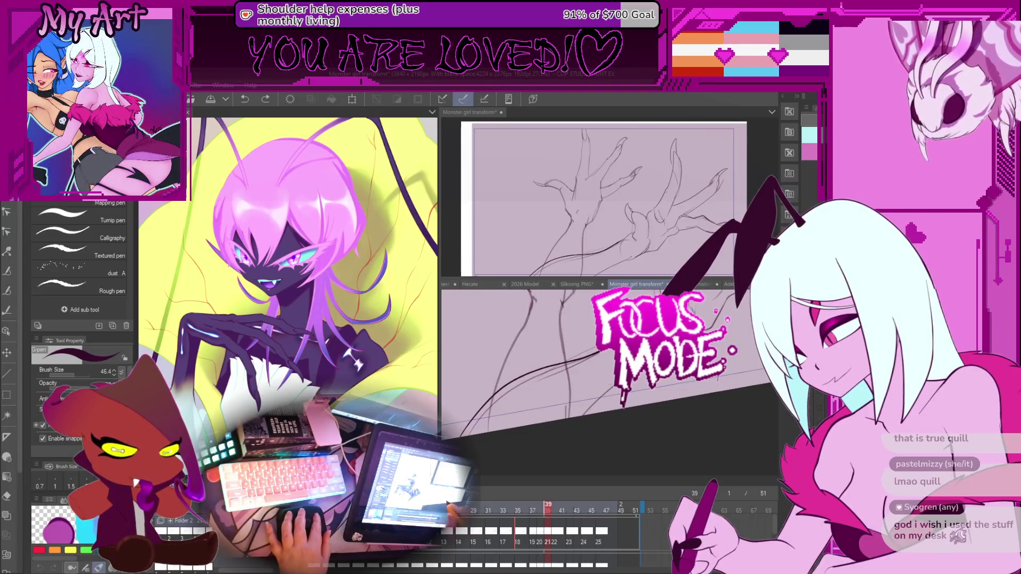
pyautogui.moveTo(601, 393)
pyautogui.mouseDown()
pyautogui.moveTo(607, 441)
pyautogui.moveTo(642, 420)
pyautogui.moveTo(661, 437)
pyautogui.mouseUp()
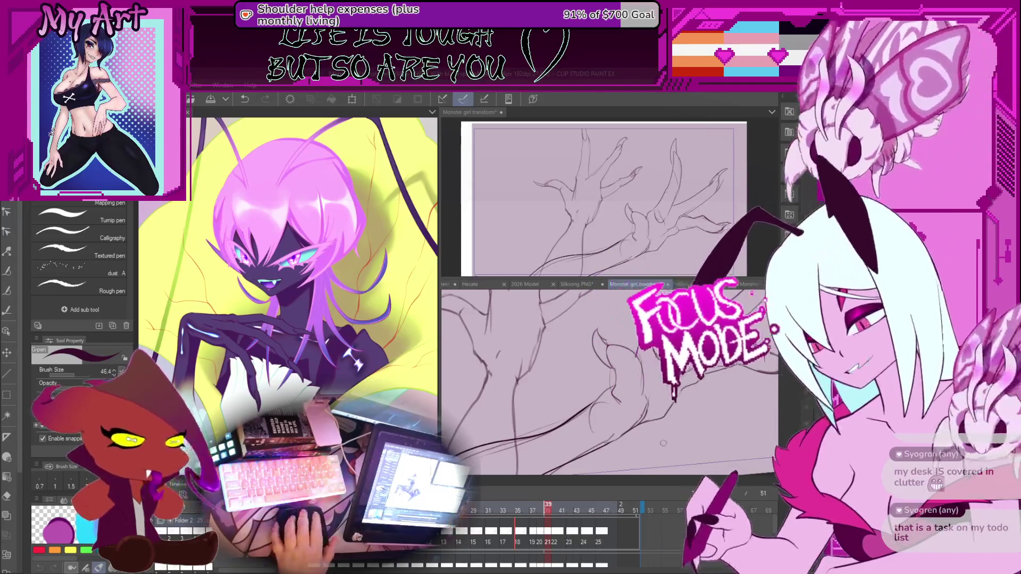
# Step: Compare frame 40 against frame 39, then switch to the Control point sub tool
pyautogui.click(646, 284)
pyautogui.moveTo(646, 405); pyautogui.dragTo(593, 405)
pyautogui.press('Right')
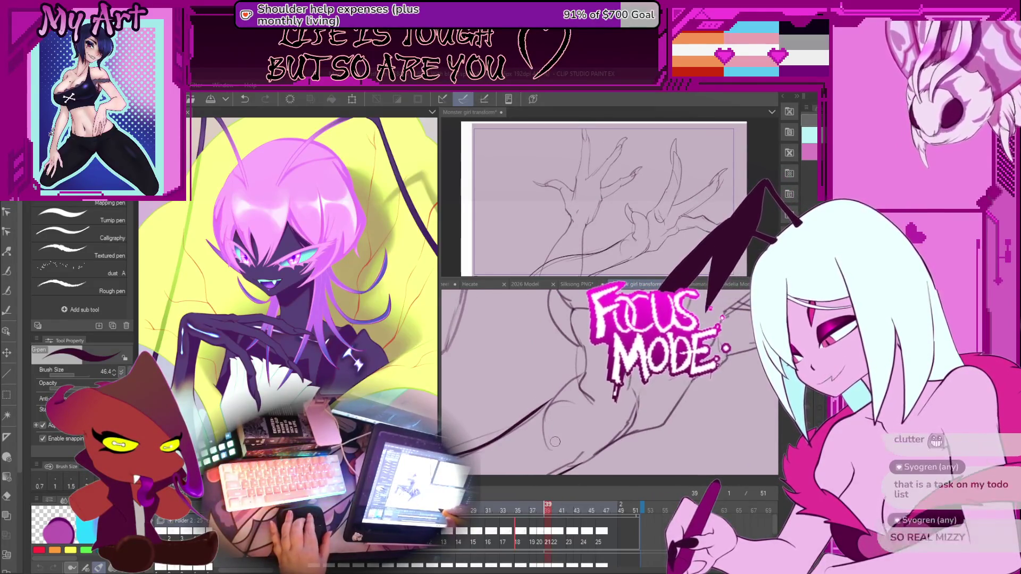
pyautogui.press('Left')
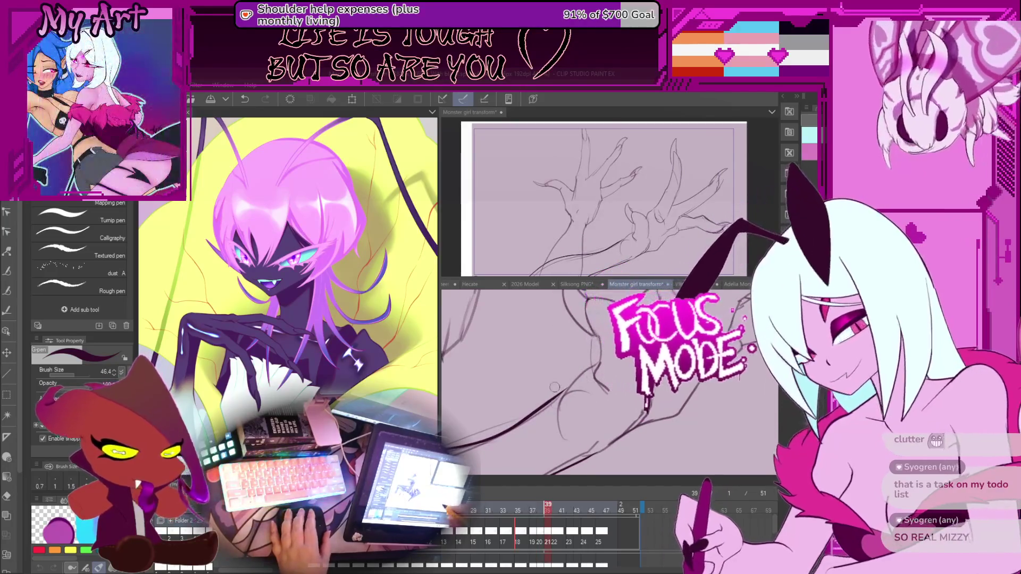
pyautogui.press('y')
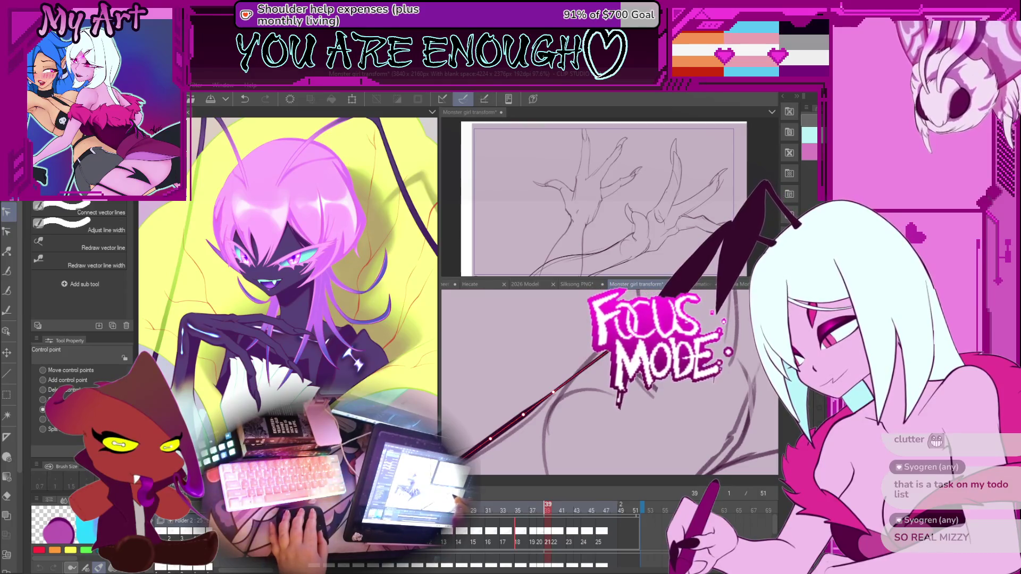
# Step: Drag control points so the arm's vector line follows the sketch curve
pyautogui.moveTo(553, 394); pyautogui.dragTo(608, 404)
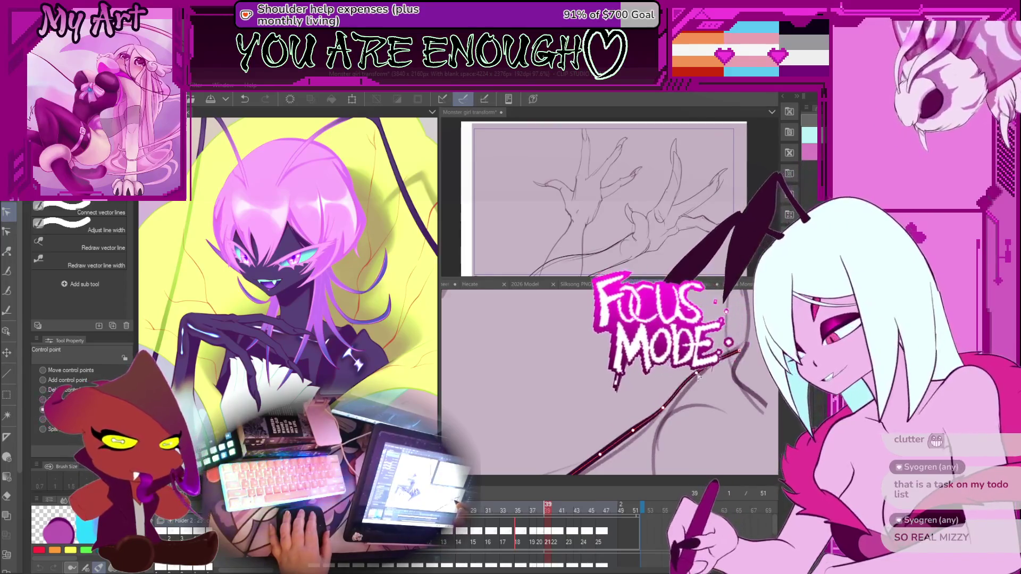
pyautogui.moveTo(738, 349); pyautogui.dragTo(644, 420)
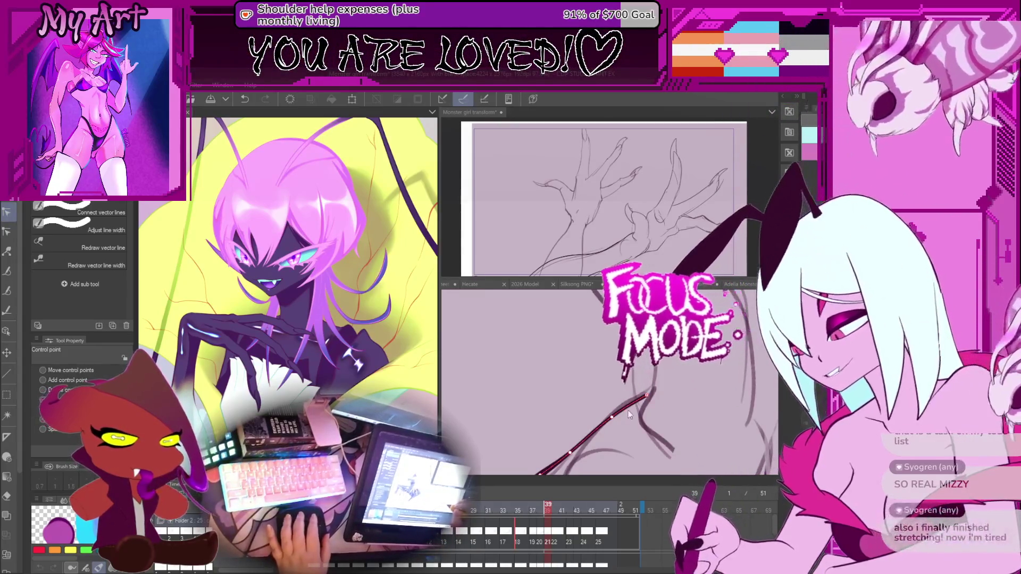
pyautogui.moveTo(669, 413); pyautogui.dragTo(691, 392)
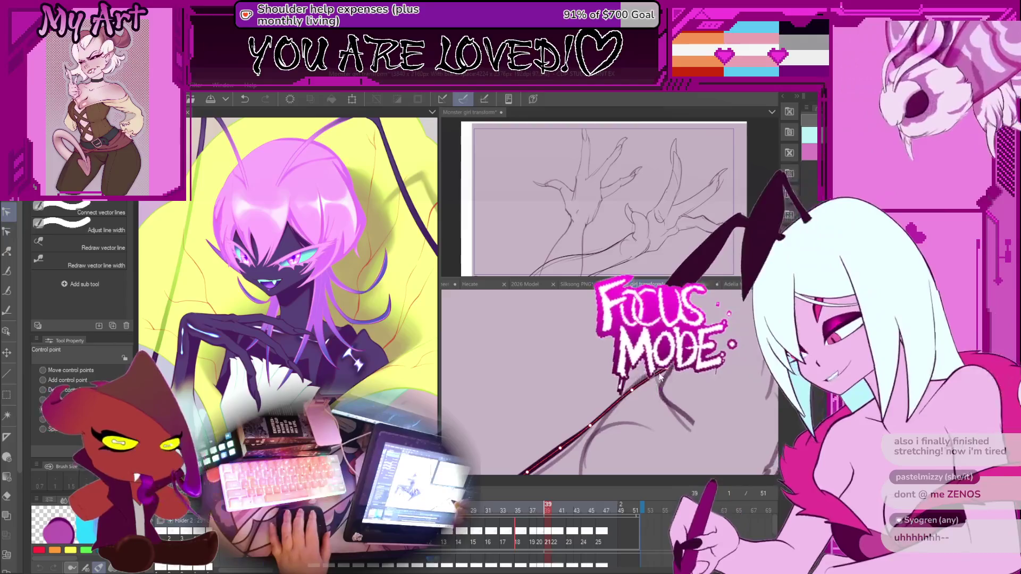
pyautogui.moveTo(659, 376); pyautogui.dragTo(665, 354)
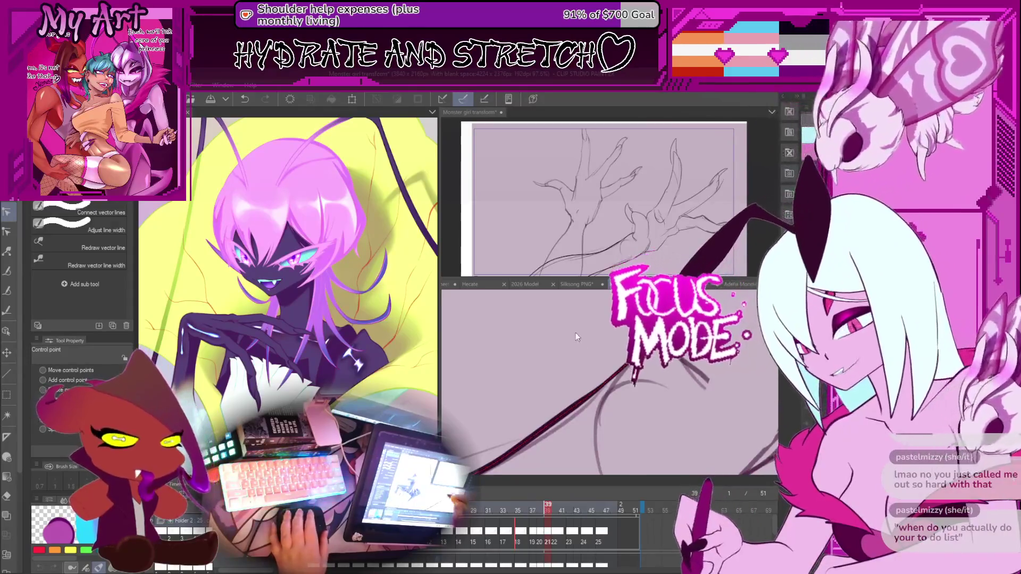
pyautogui.scroll(3, 661, 363)
# Step: Rotate the lower view counter-clockwise, pan and zoom out over the tail, then rotate back
pyautogui.scroll(-2, 567, 413)
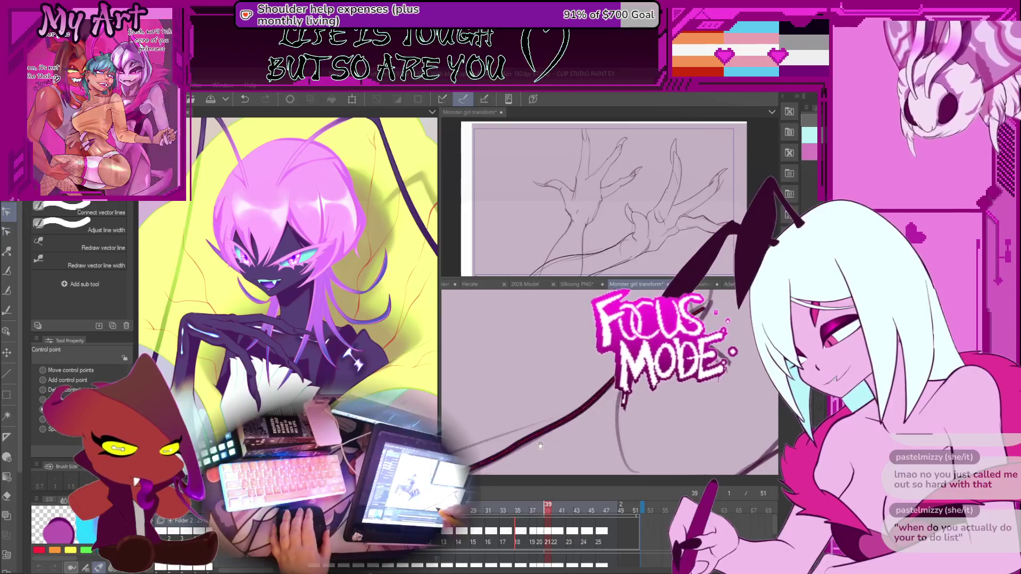
pyautogui.scroll(2, 567, 413)
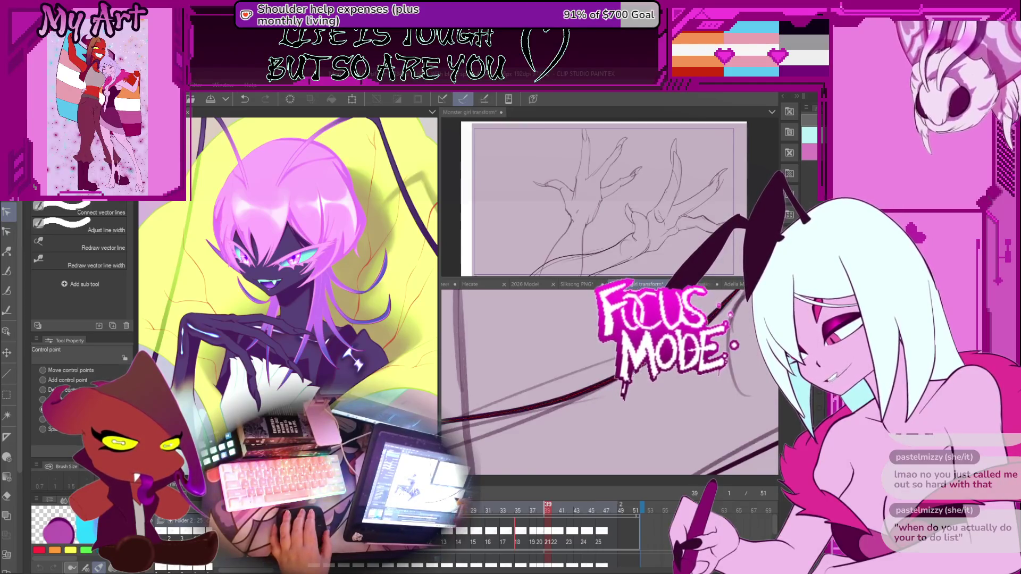
pyautogui.press('-')
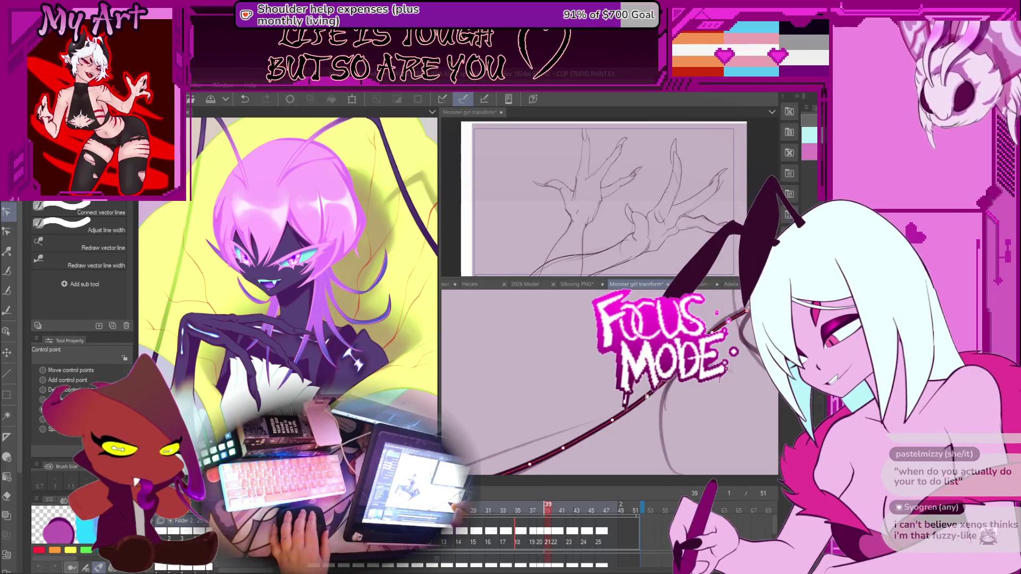
pyautogui.moveTo(684, 384); pyautogui.dragTo(709, 370)
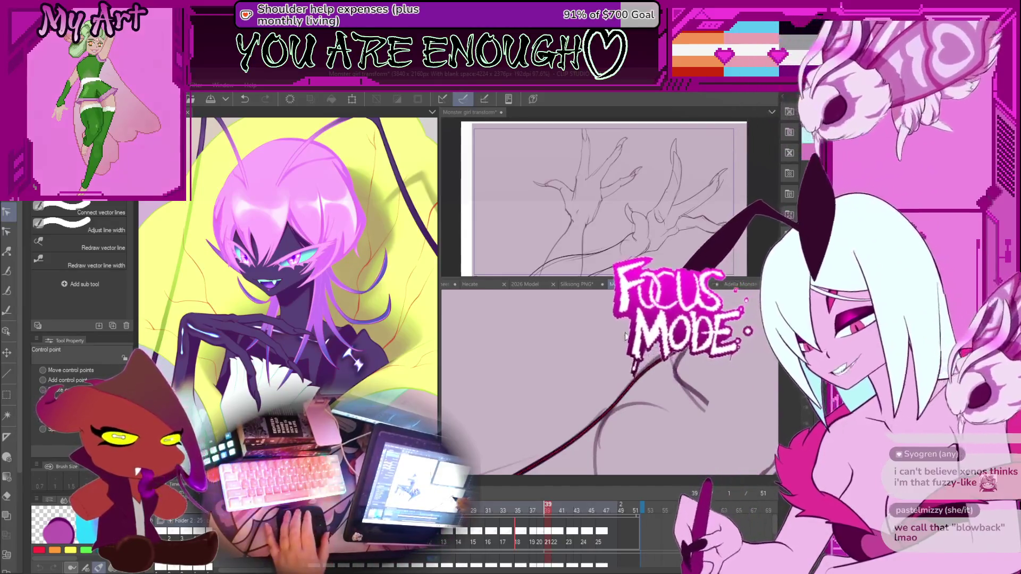
pyautogui.scroll(-5, 626, 340)
pyautogui.moveTo(656, 382); pyautogui.dragTo(593, 406)
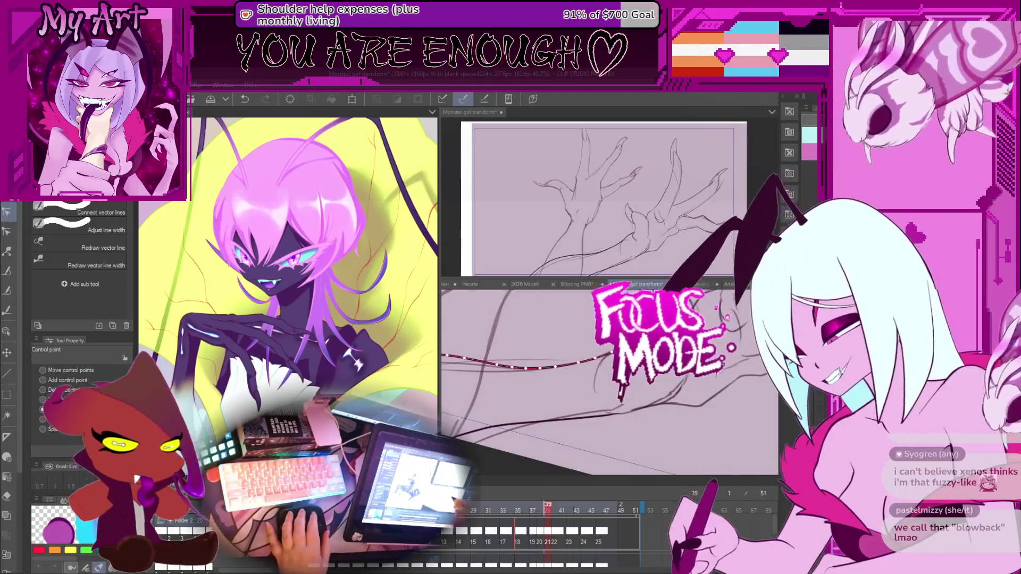
# Step: Ink dark vector strokes along the tail with the G-pen
pyautogui.press('p')
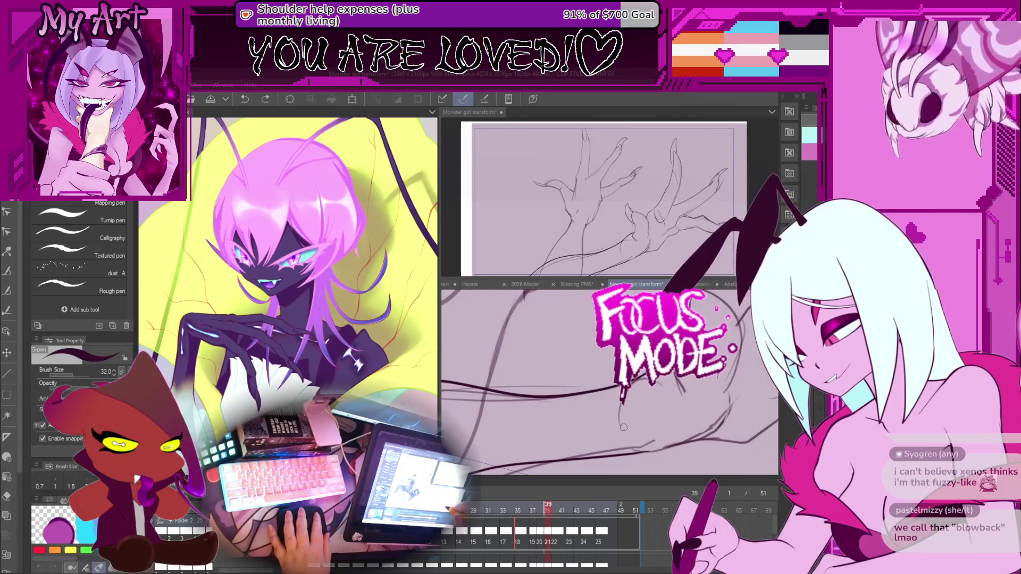
pyautogui.scroll(2, 611, 437)
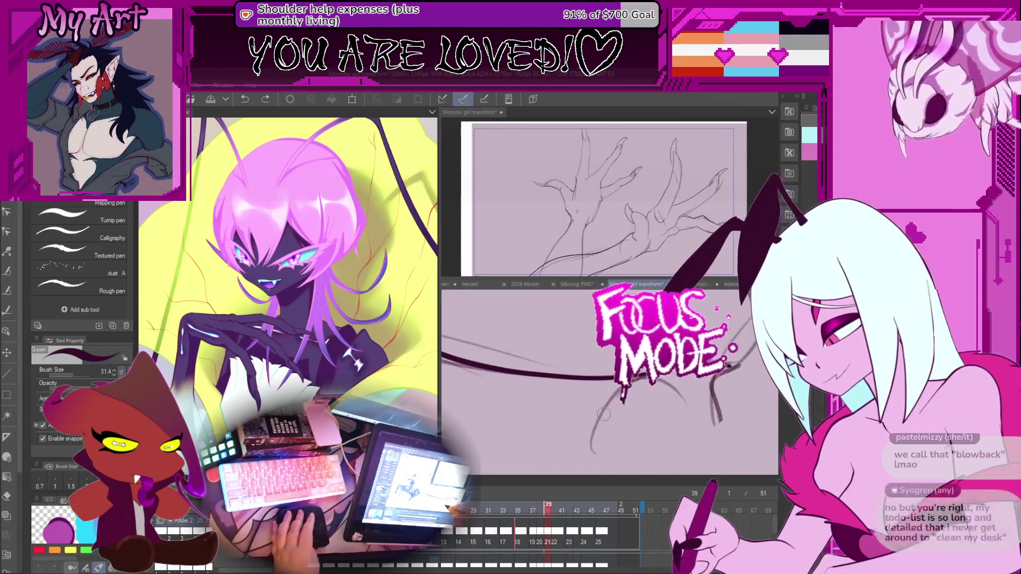
pyautogui.moveTo(610, 437); pyautogui.dragTo(657, 427)
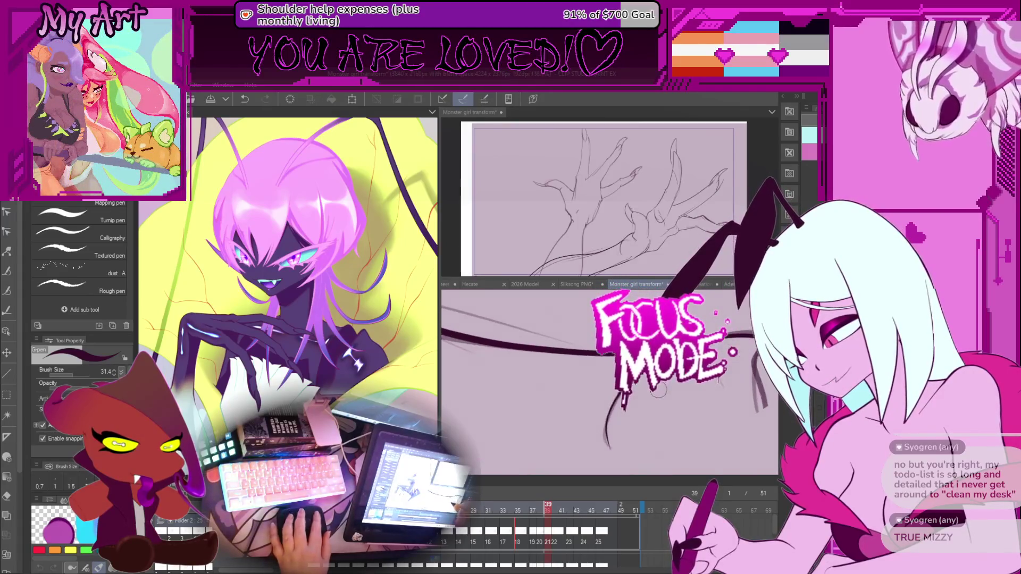
pyautogui.scroll(-2, 609, 383)
# Step: Refine the tail strokes' curves with the Control point sub tool, undoing one edit
pyautogui.press('y')
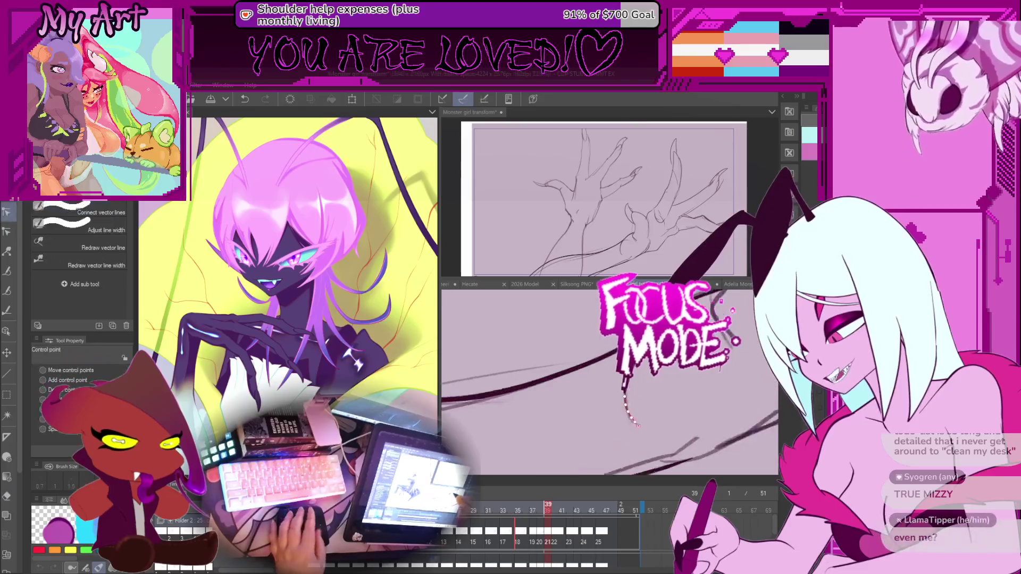
pyautogui.scroll(3, 609, 383)
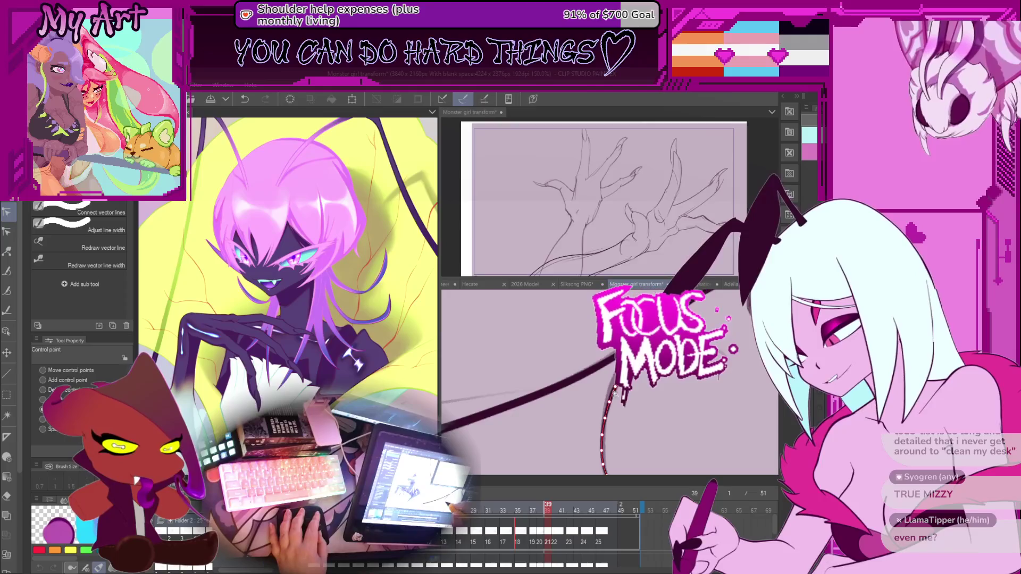
pyautogui.hotkey('ctrl', 'z')
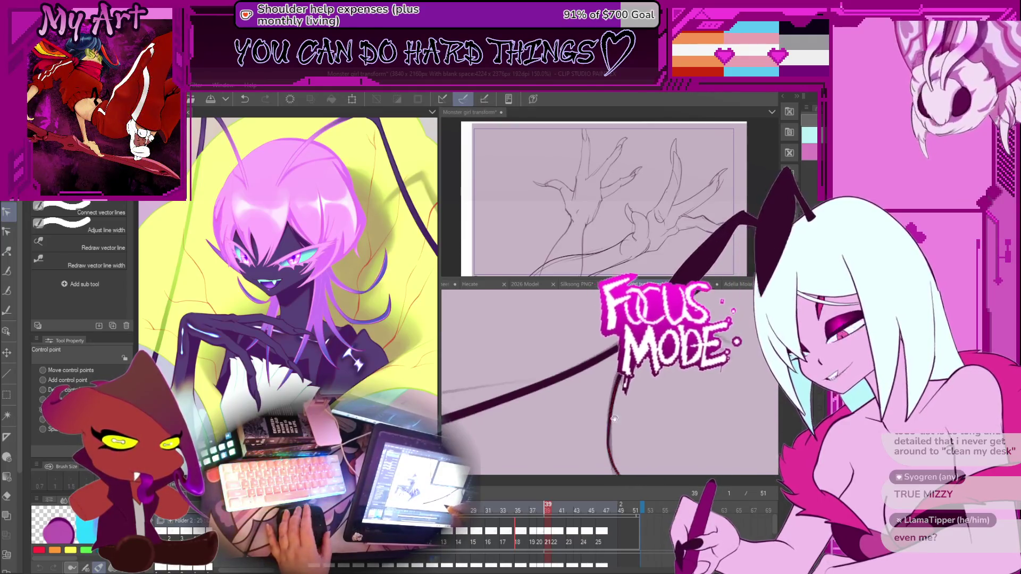
pyautogui.scroll(-3, 614, 418)
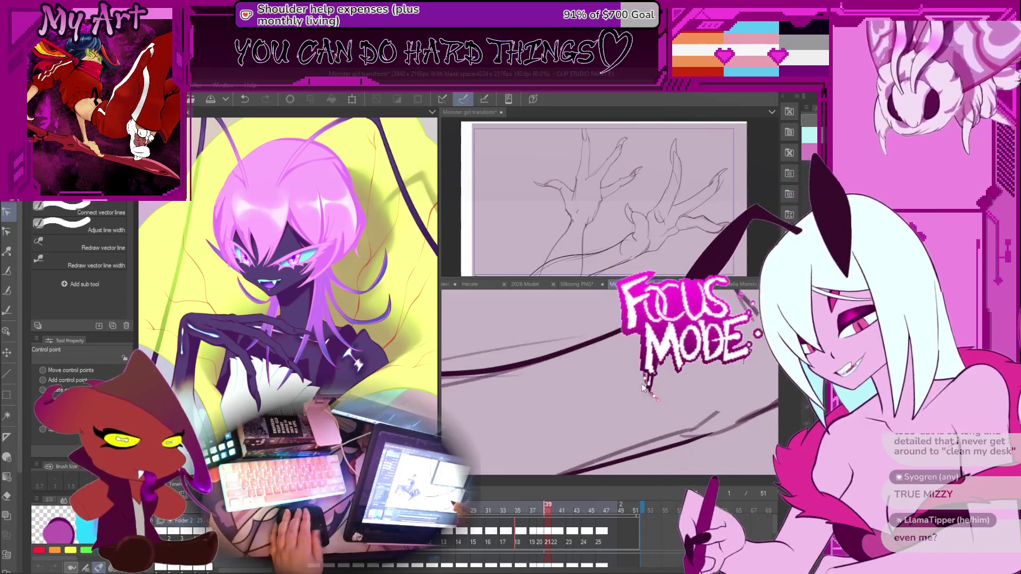
pyautogui.scroll(3, 630, 395)
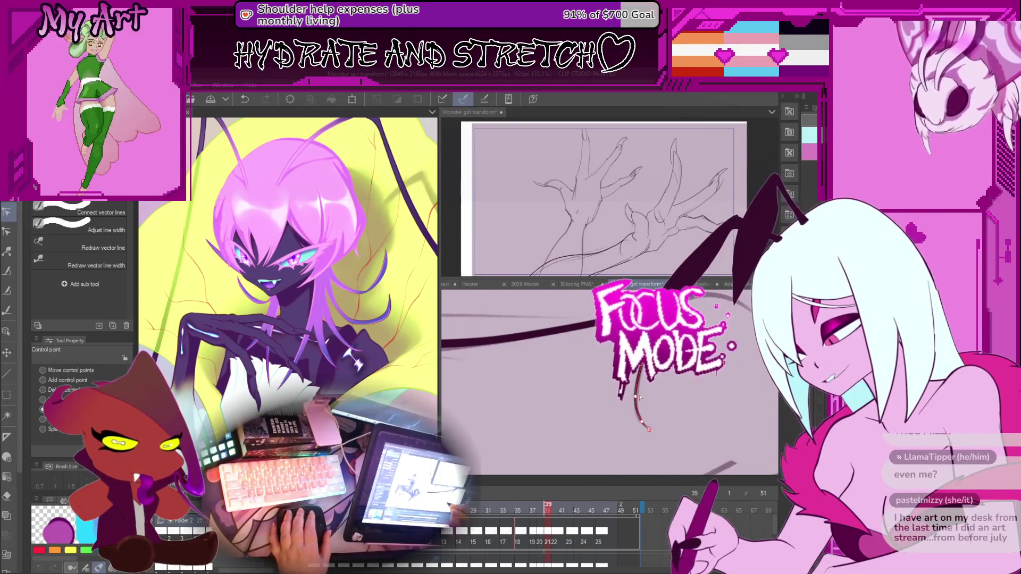
pyautogui.scroll(2, 640, 397)
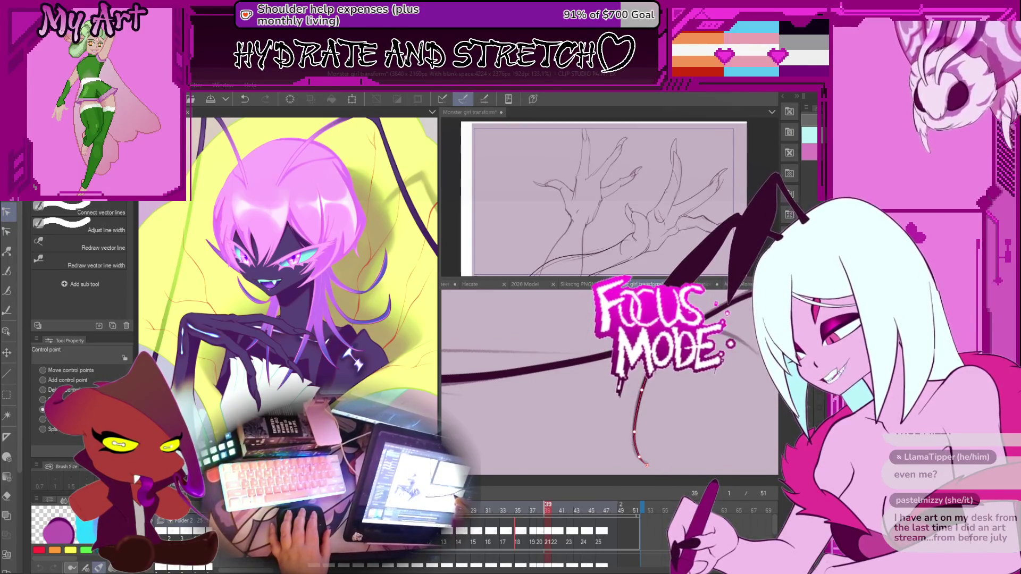
pyautogui.scroll(3, 734, 403)
pyautogui.moveTo(734, 403); pyautogui.dragTo(681, 380)
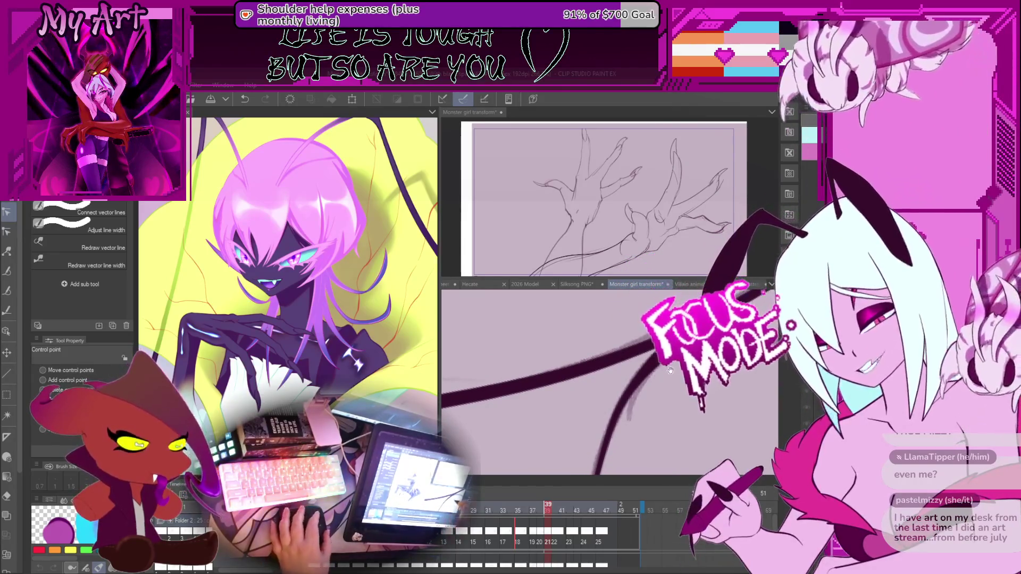
pyautogui.click(655, 386)
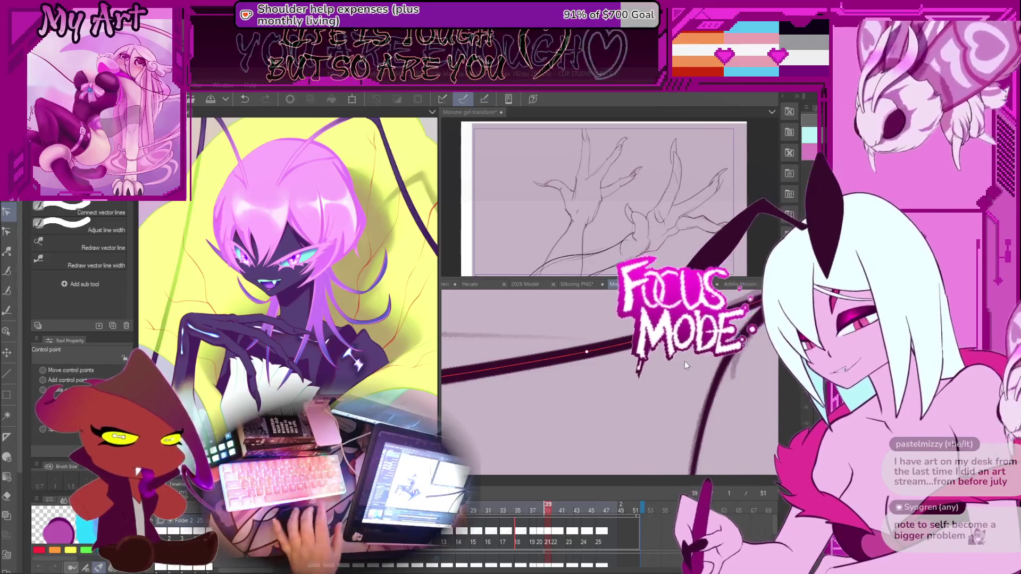
pyautogui.moveTo(684, 361); pyautogui.dragTo(548, 368)
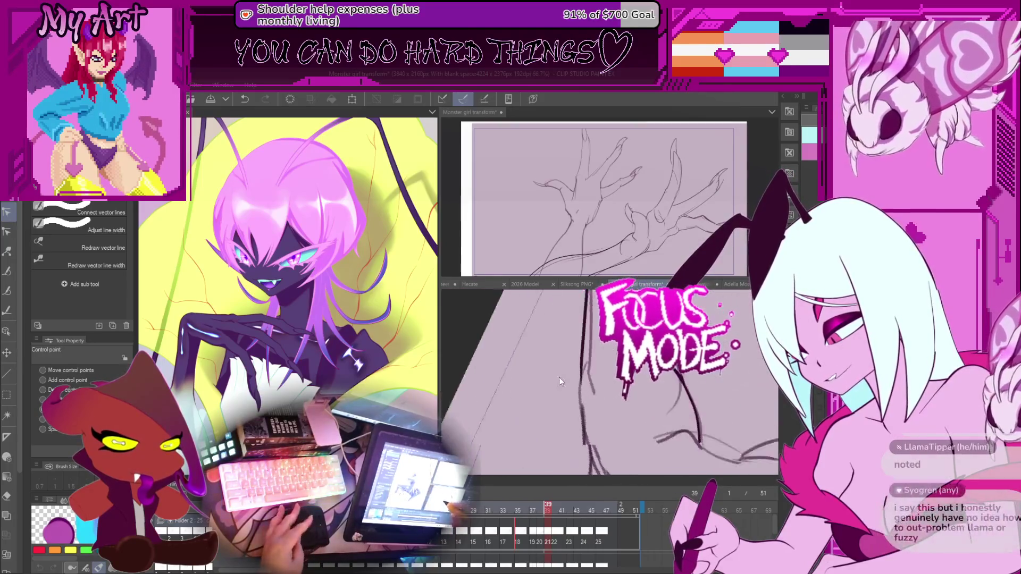
# Step: Ink more long curved G-pen strokes along the lower tail lines
pyautogui.press('p')
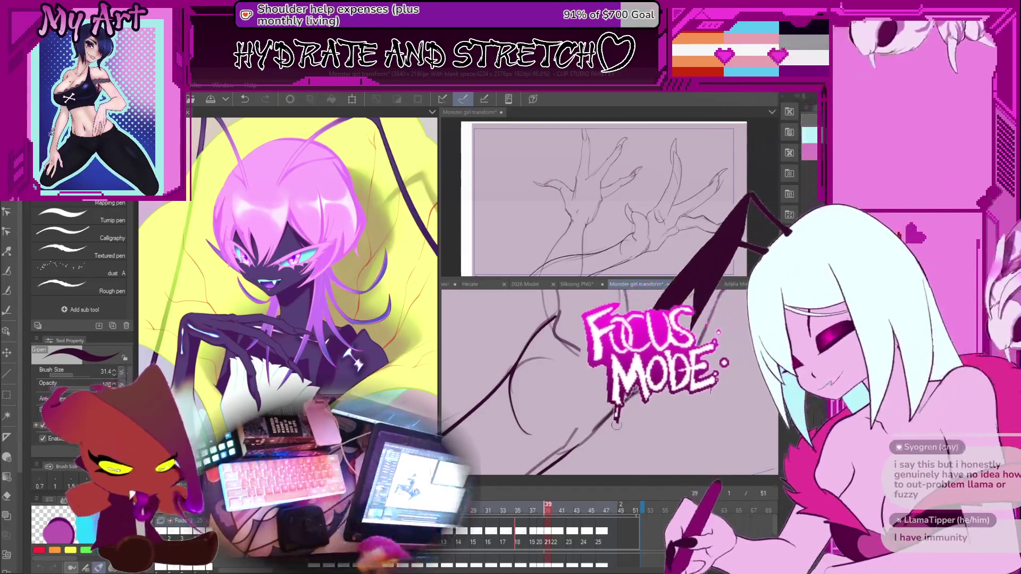
pyautogui.moveTo(652, 379); pyautogui.dragTo(556, 420)
pyautogui.moveTo(597, 382); pyautogui.dragTo(622, 448)
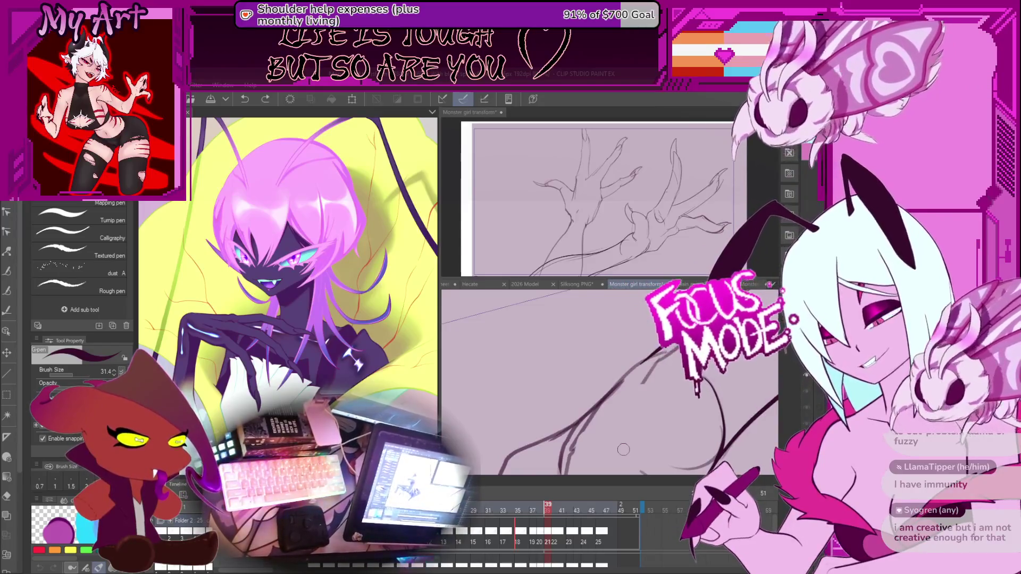
pyautogui.moveTo(562, 401)
pyautogui.mouseDown()
pyautogui.moveTo(575, 434)
pyautogui.moveTo(570, 398)
pyautogui.moveTo(539, 410)
pyautogui.moveTo(571, 360)
pyautogui.moveTo(572, 404)
pyautogui.mouseUp()
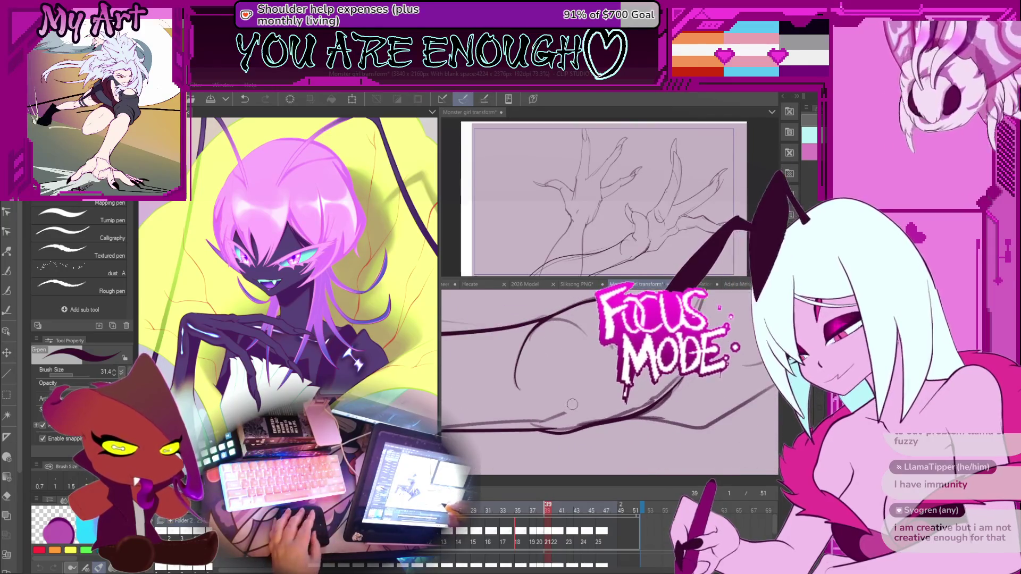
# Step: Switch to the Control point sub-tool and zoom in on the new stroke
pyautogui.press('y')
pyautogui.moveTo(663, 412)
pyautogui.mouseDown()
pyautogui.moveTo(648, 414)
pyautogui.moveTo(628, 356)
pyautogui.mouseUp()
pyautogui.scroll(3, 622, 404)
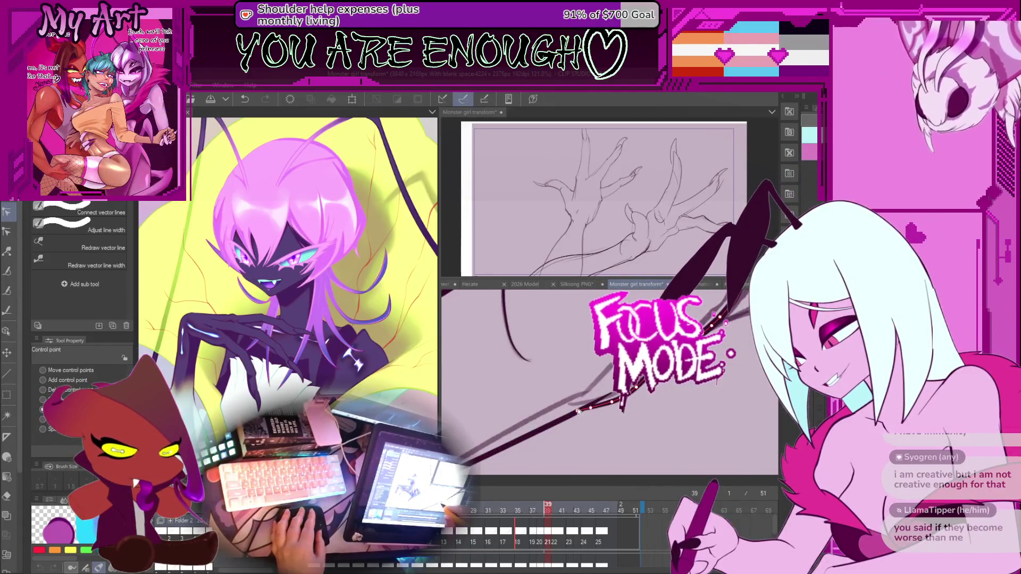
# Step: Pull the vector line's end control point up-left to curve its tip
pyautogui.moveTo(577, 411)
pyautogui.mouseDown()
pyautogui.moveTo(567, 402)
pyautogui.moveTo(597, 400)
pyautogui.mouseUp()
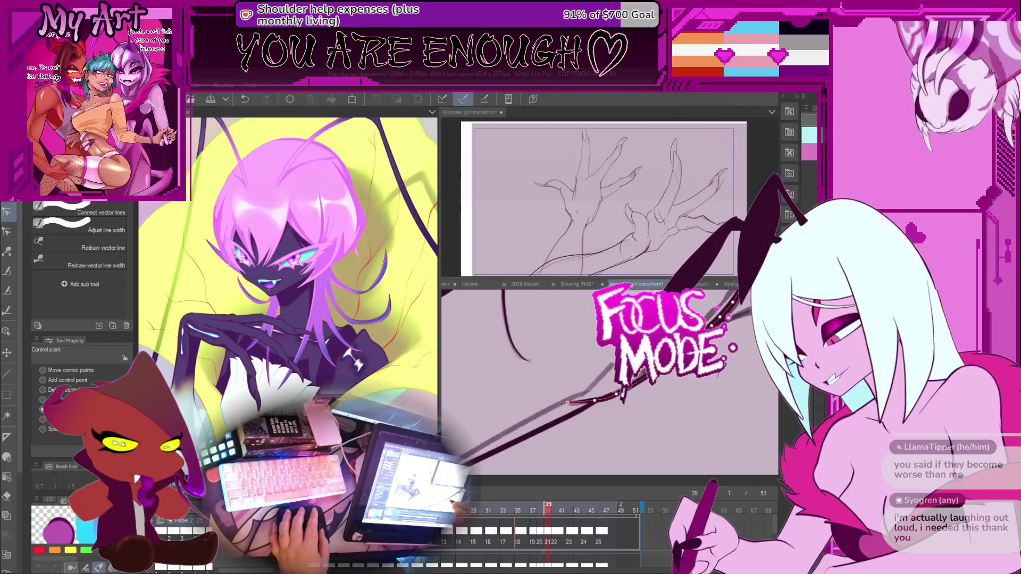
pyautogui.moveTo(630, 393); pyautogui.dragTo(671, 424)
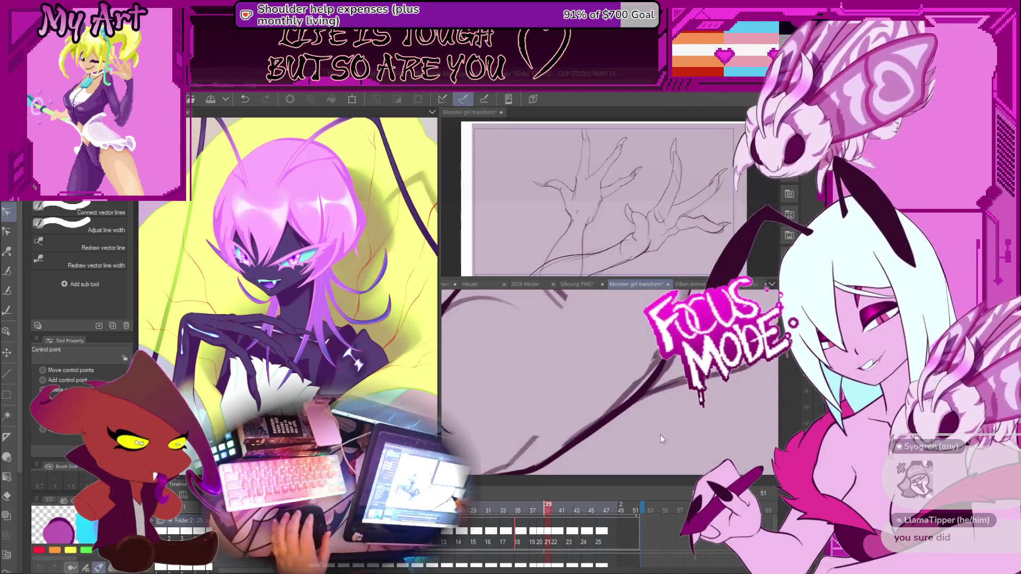
# Step: Select the long tail stroke and move its upper end up and left
pyautogui.moveTo(691, 341); pyautogui.dragTo(662, 434)
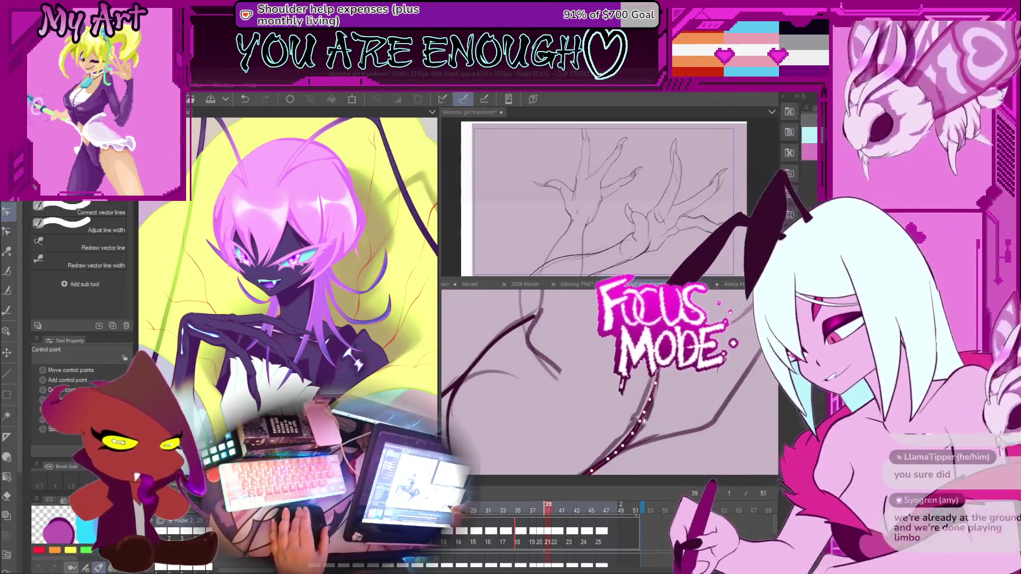
pyautogui.click(646, 417)
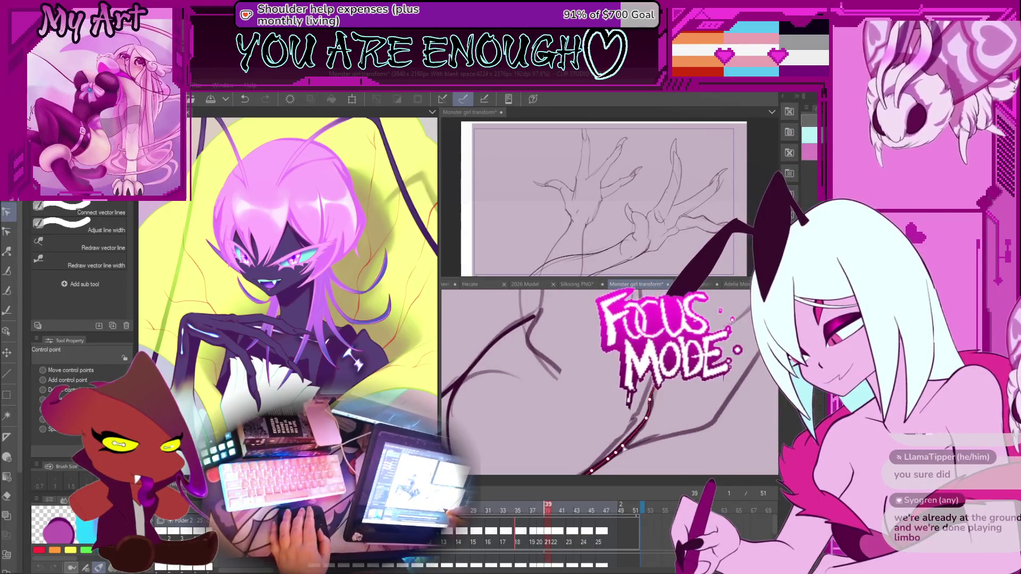
pyautogui.moveTo(633, 439)
pyautogui.mouseDown()
pyautogui.moveTo(671, 399)
pyautogui.moveTo(688, 429)
pyautogui.mouseUp()
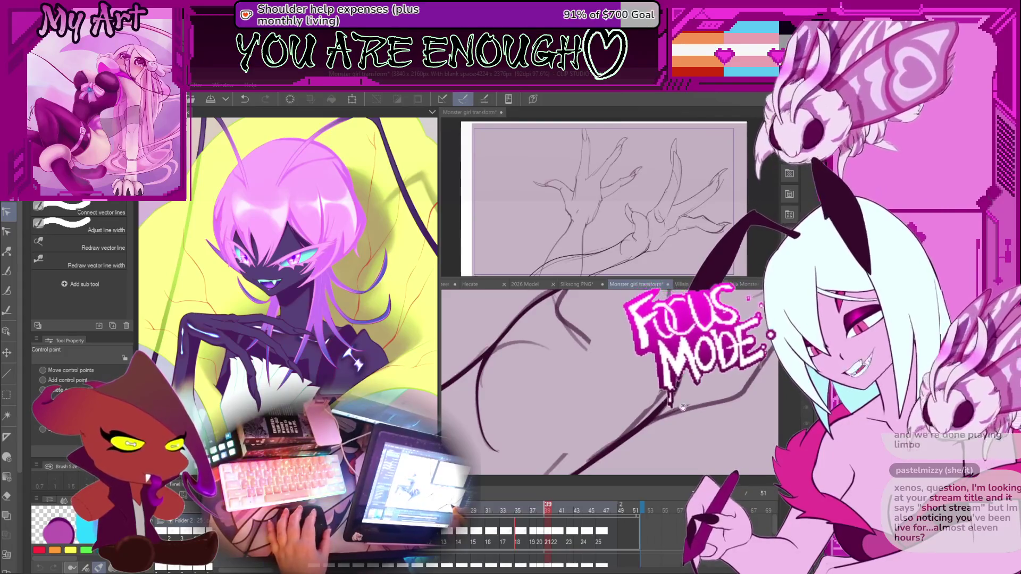
pyautogui.moveTo(634, 398); pyautogui.dragTo(622, 387)
pyautogui.click(621, 422)
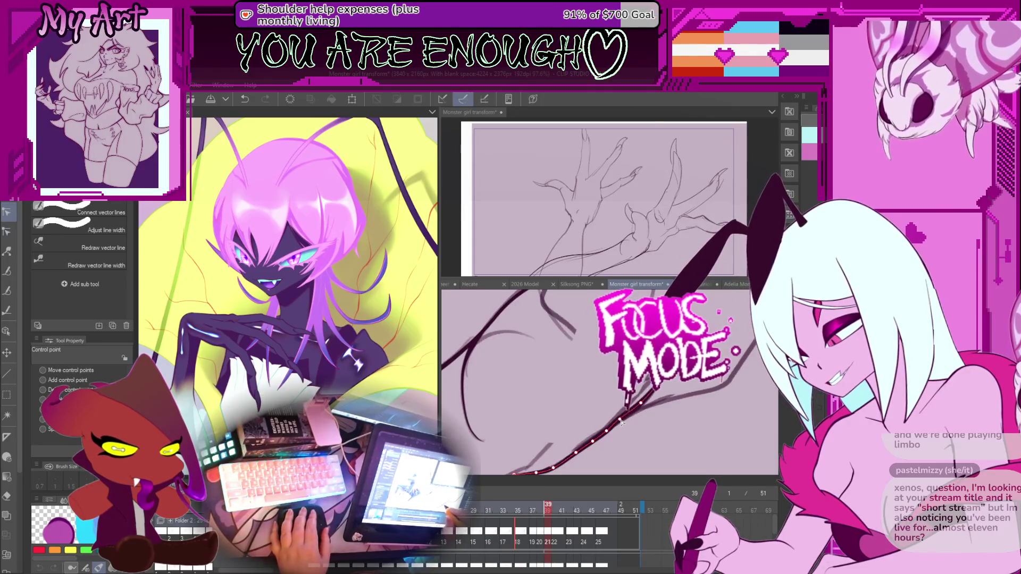
pyautogui.scroll(2, 682, 408)
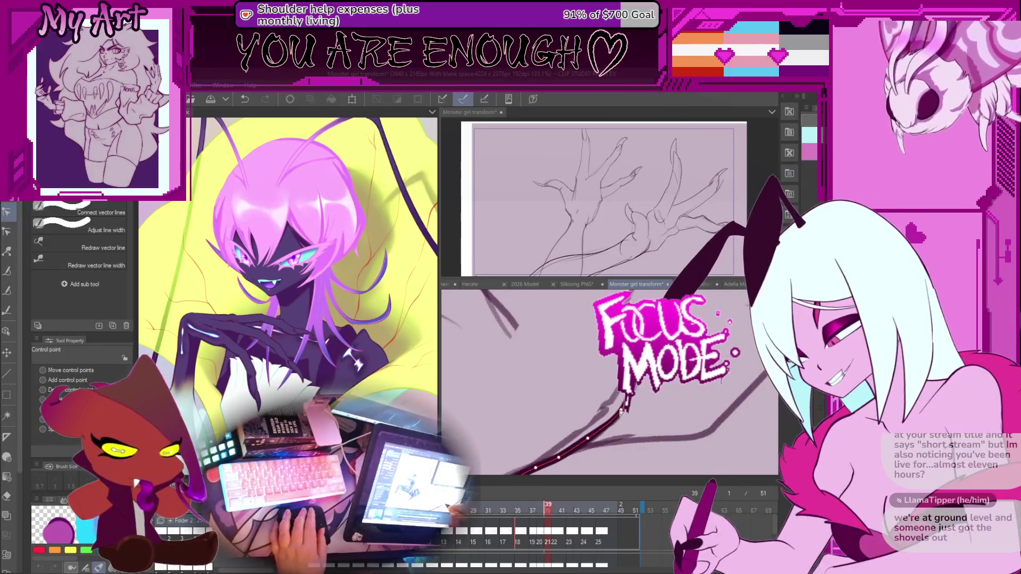
pyautogui.moveTo(643, 386); pyautogui.dragTo(642, 443)
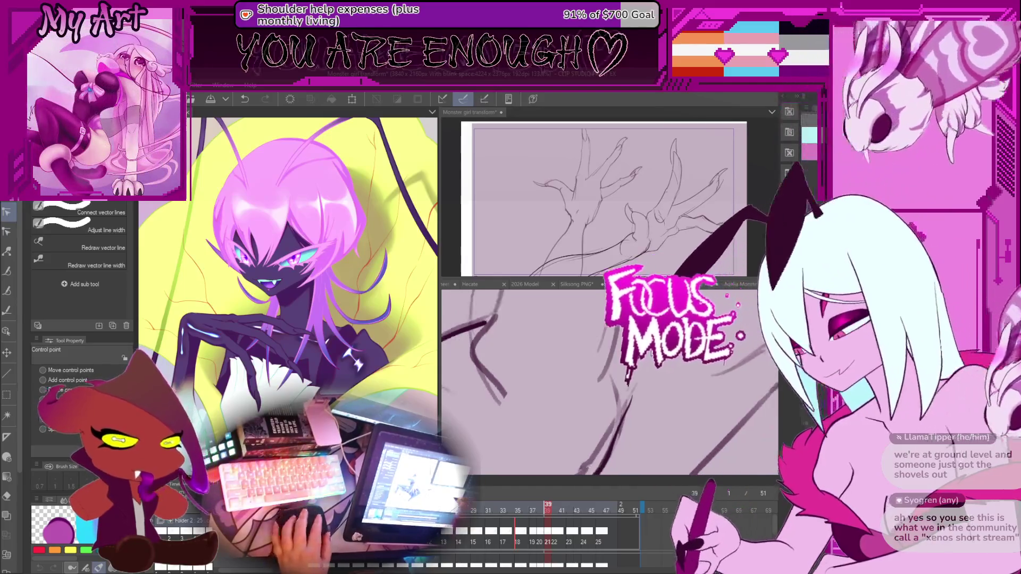
pyautogui.click(631, 407)
pyautogui.moveTo(632, 405); pyautogui.dragTo(622, 396)
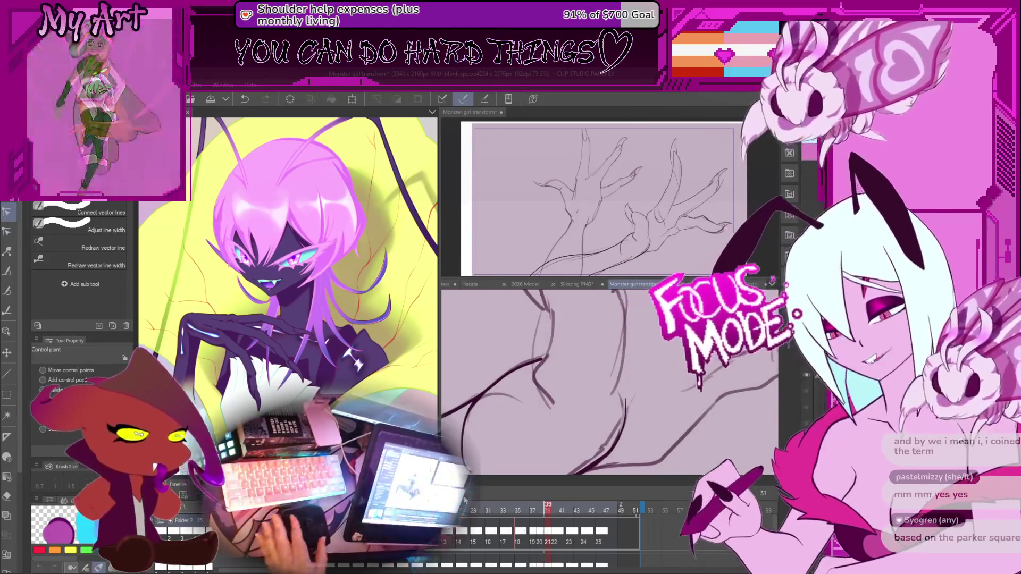
# Step: Zoom into the lower view and undo the last vector line edit
pyautogui.scroll(-3, 633, 373)
pyautogui.scroll(1, 633, 372)
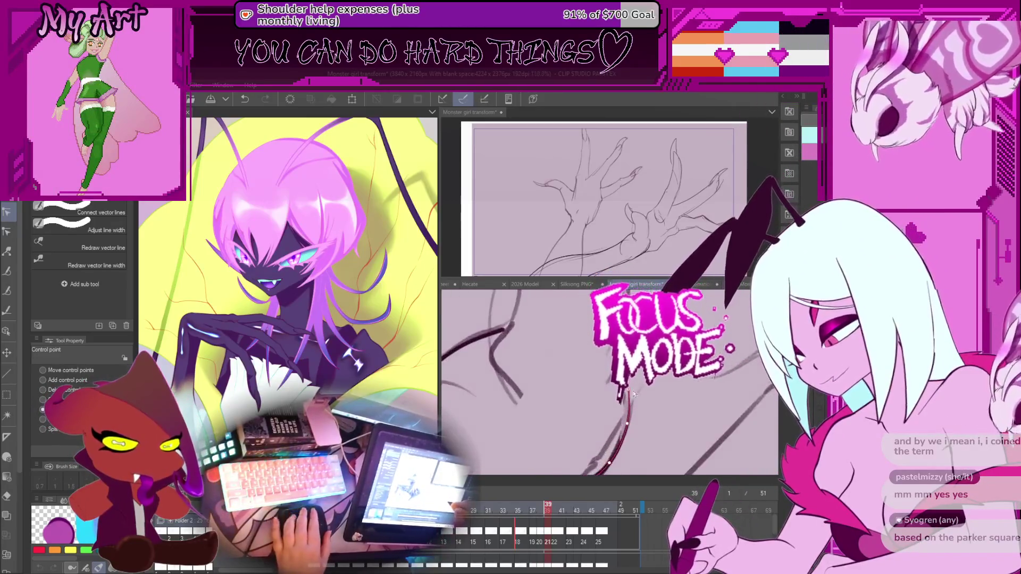
pyautogui.scroll(2, 615, 413)
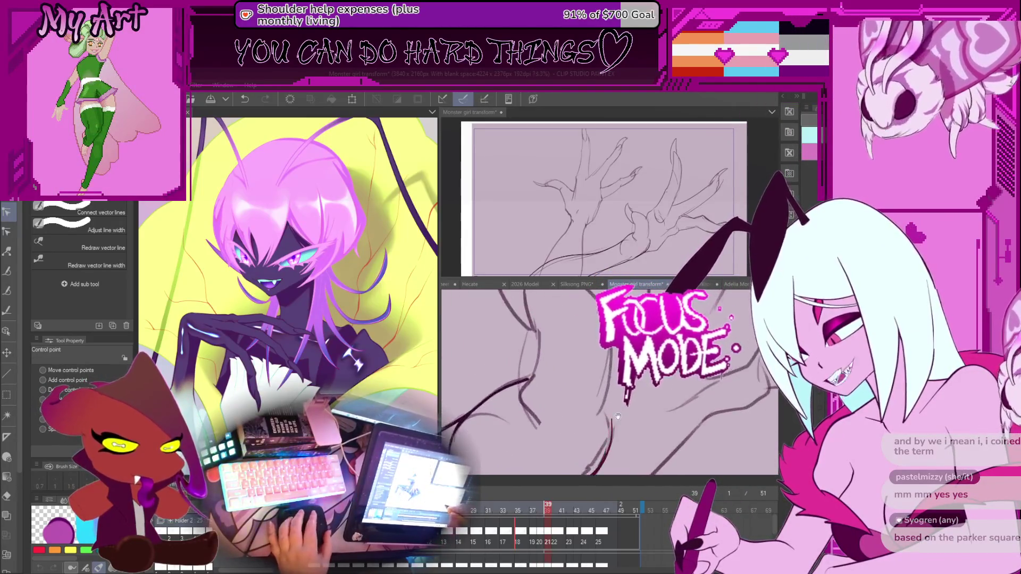
pyautogui.hotkey('ctrl', 'z')
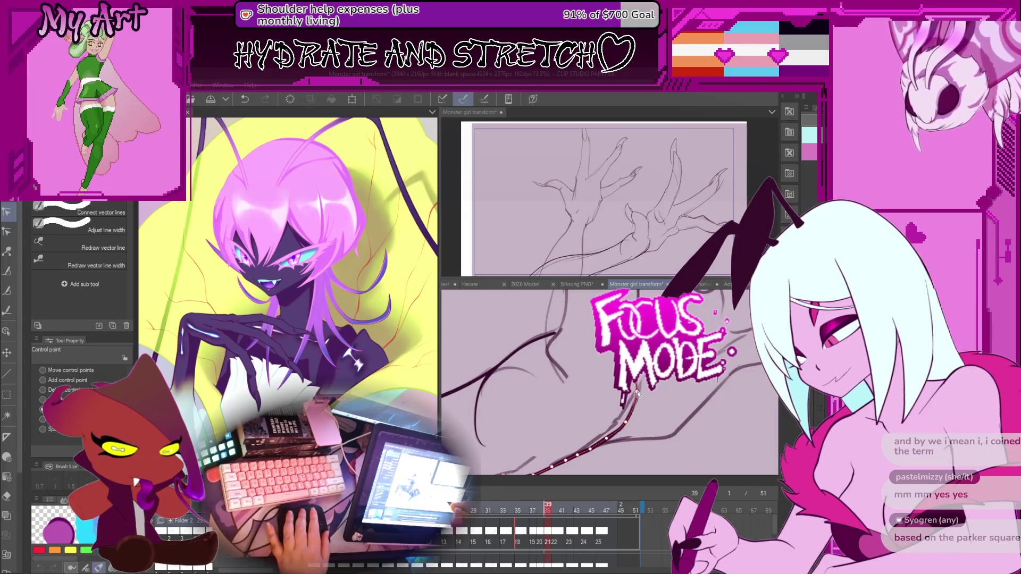
pyautogui.scroll(1, 639, 389)
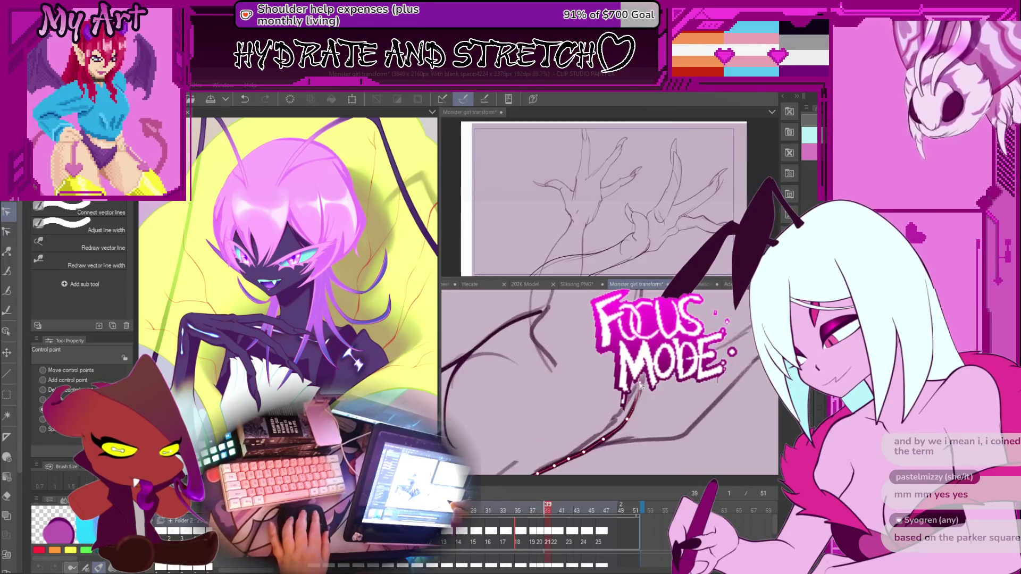
pyautogui.scroll(2, 640, 386)
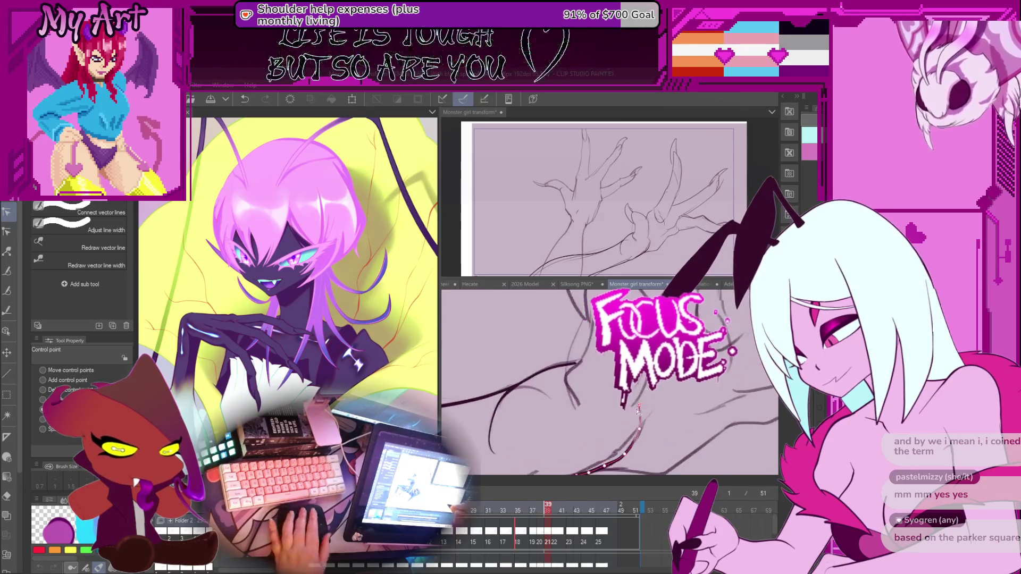
pyautogui.scroll(2, 637, 407)
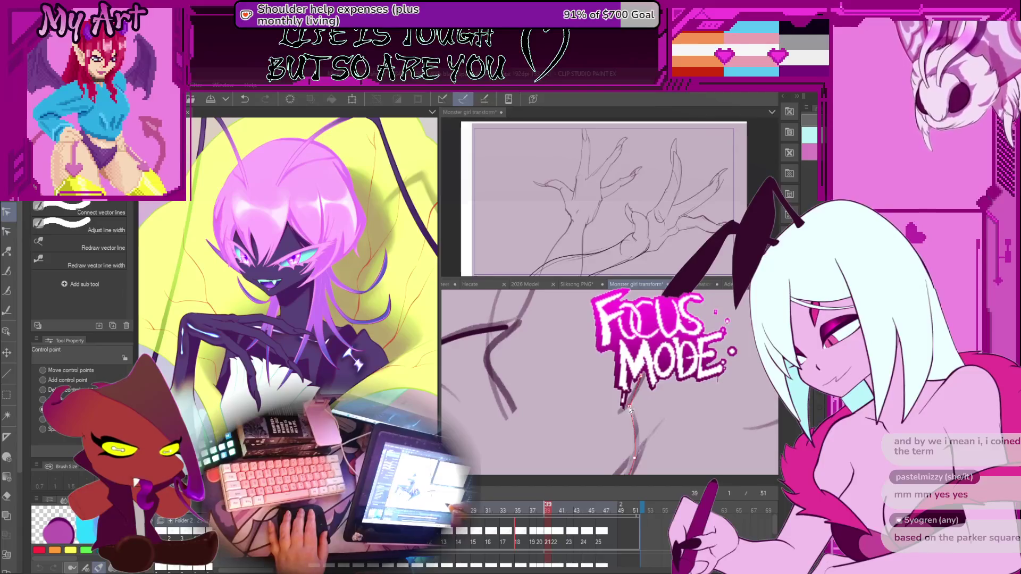
pyautogui.scroll(-2, 642, 404)
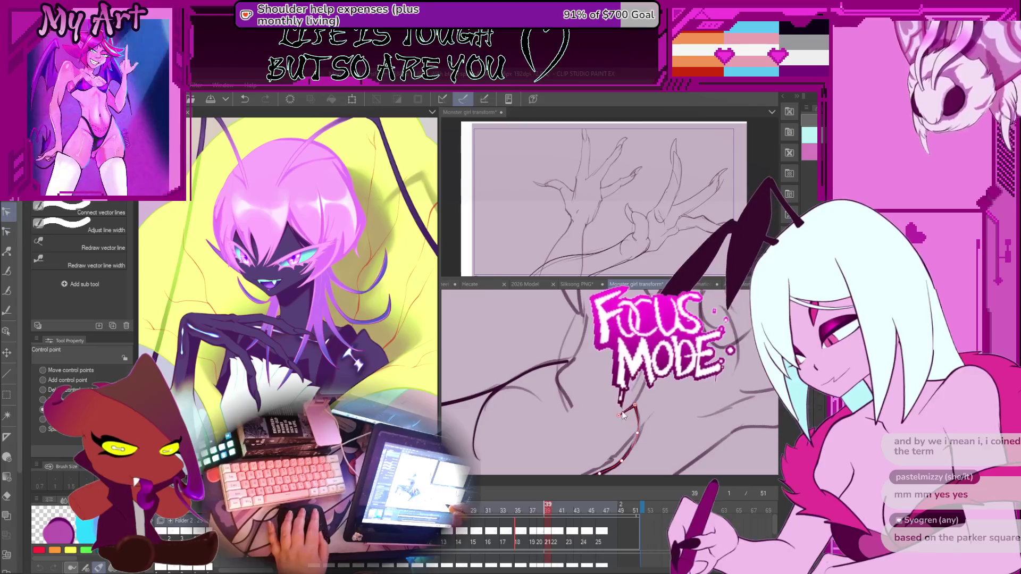
pyautogui.moveTo(611, 419); pyautogui.dragTo(654, 399)
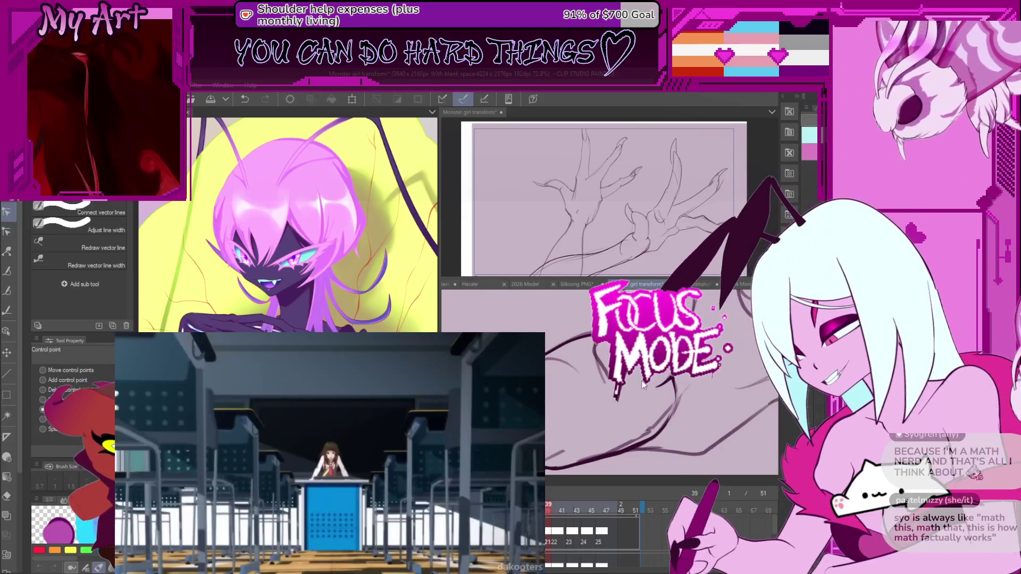
pyautogui.scroll(-3, 642, 385)
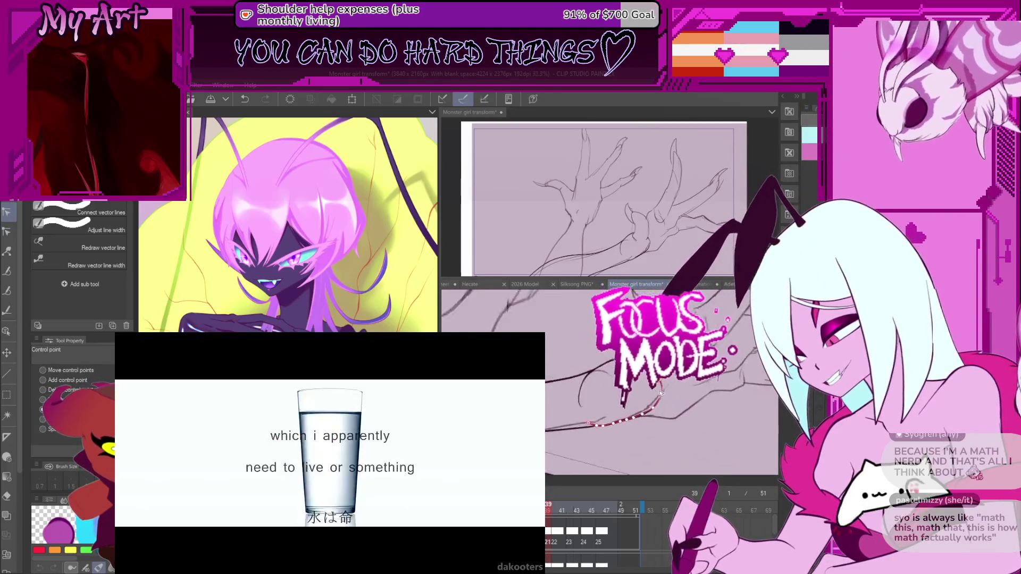
pyautogui.press('p')
pyautogui.scroll(2, 642, 400)
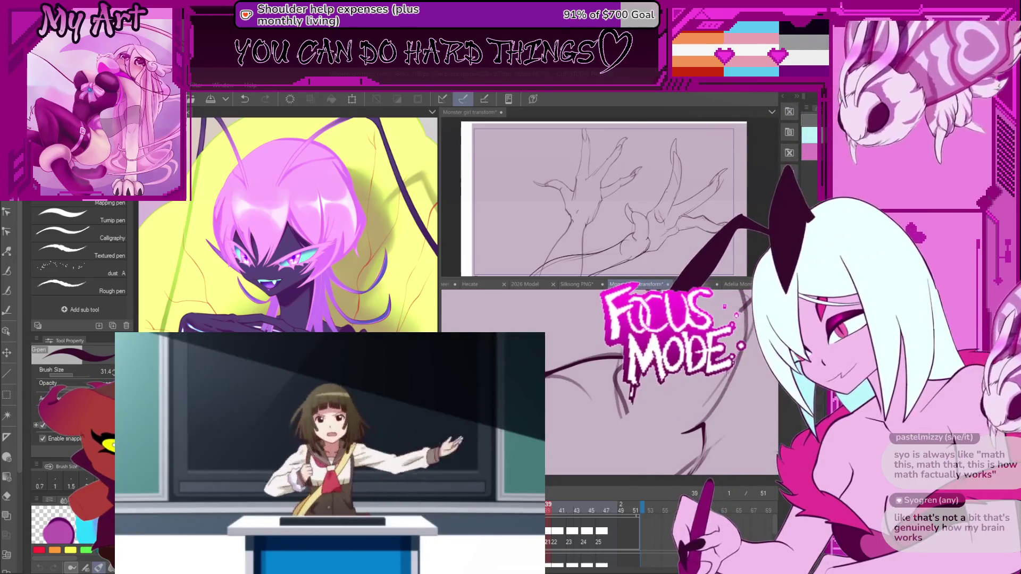
pyautogui.scroll(-3, 609, 408)
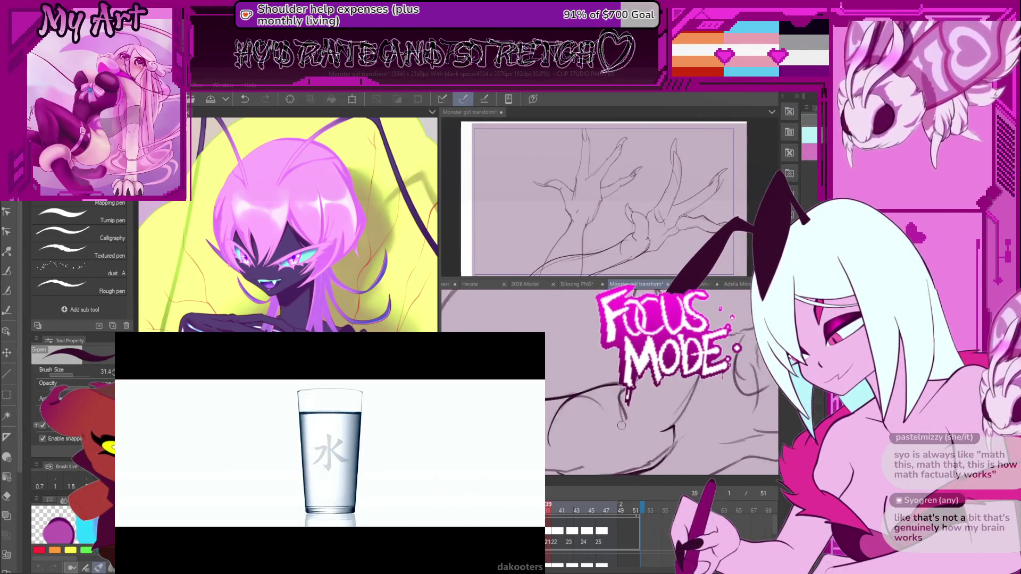
pyautogui.scroll(2, 619, 420)
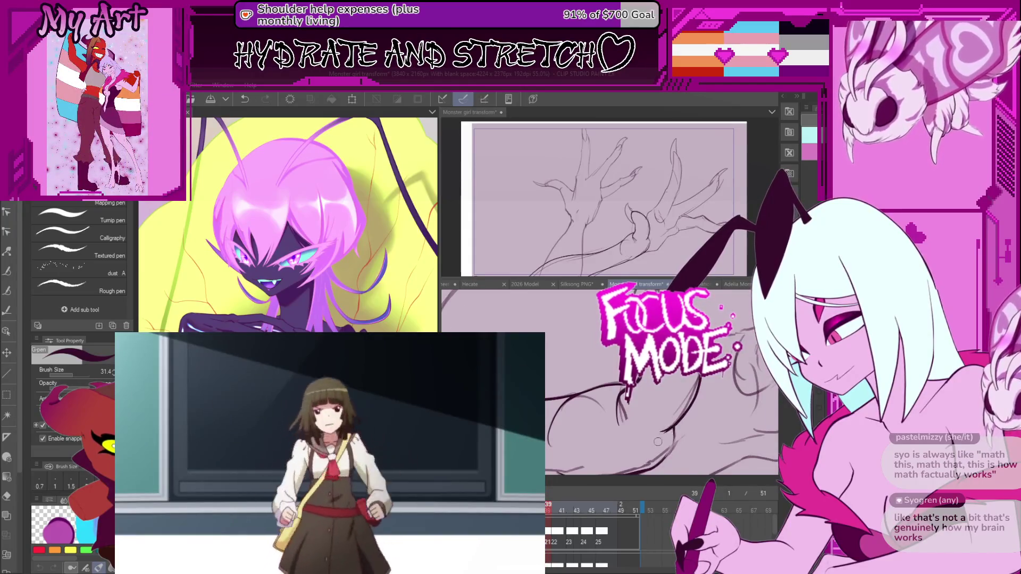
pyautogui.scroll(-3, 657, 441)
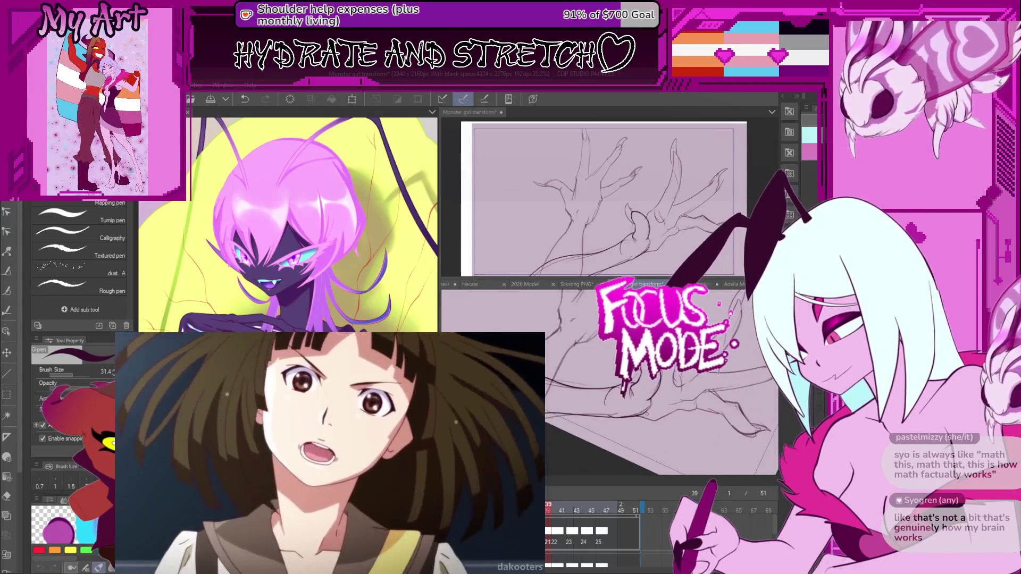
pyautogui.press('.')
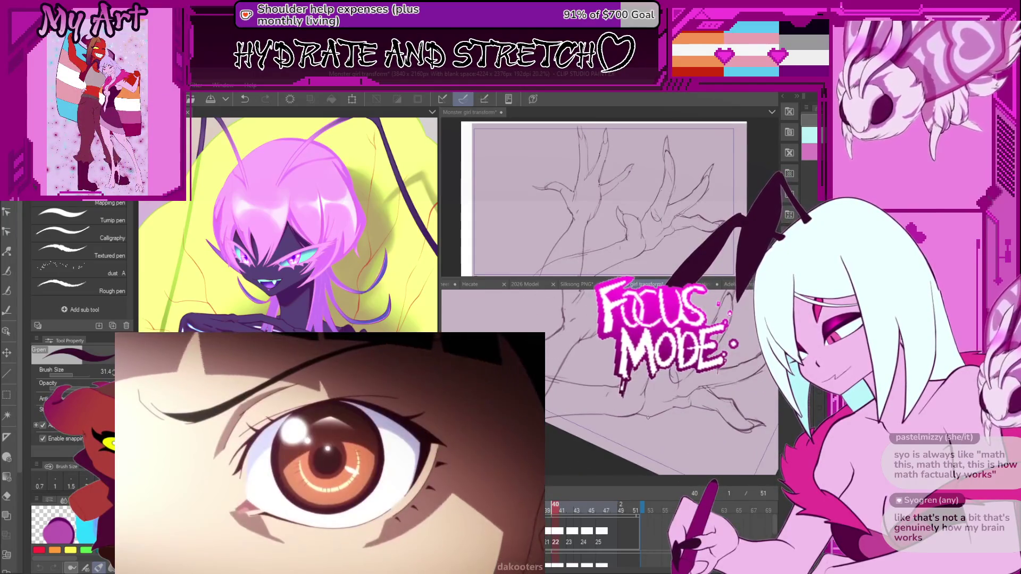
pyautogui.press(',')
pyautogui.scroll(3, 645, 409)
pyautogui.press('e')
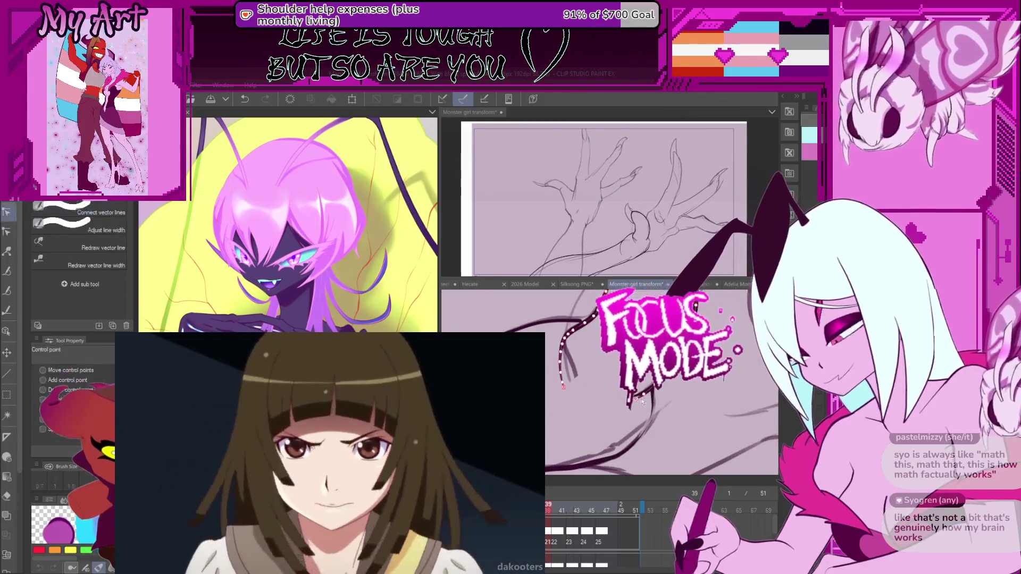
pyautogui.press('y')
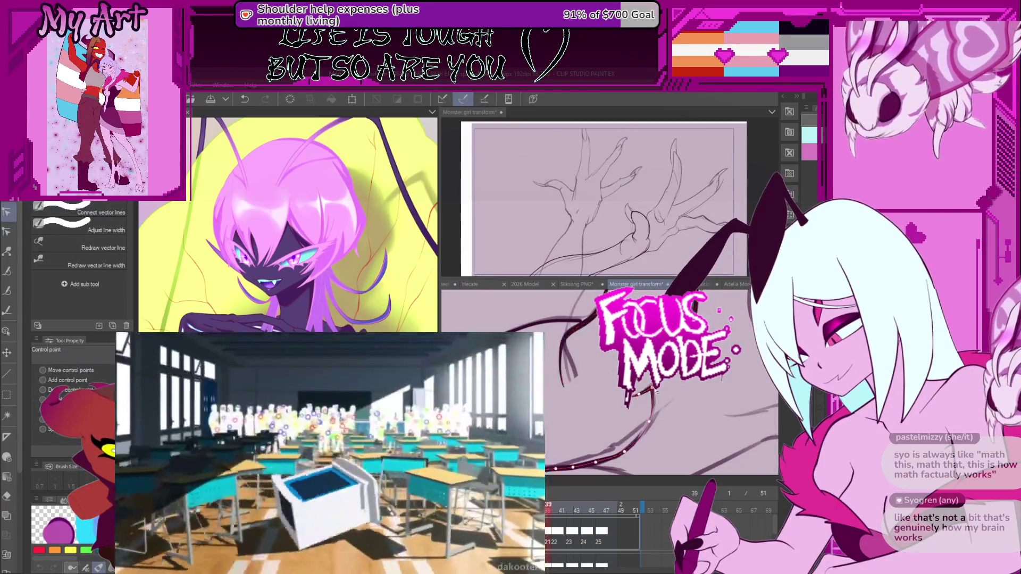
pyautogui.scroll(2, 651, 388)
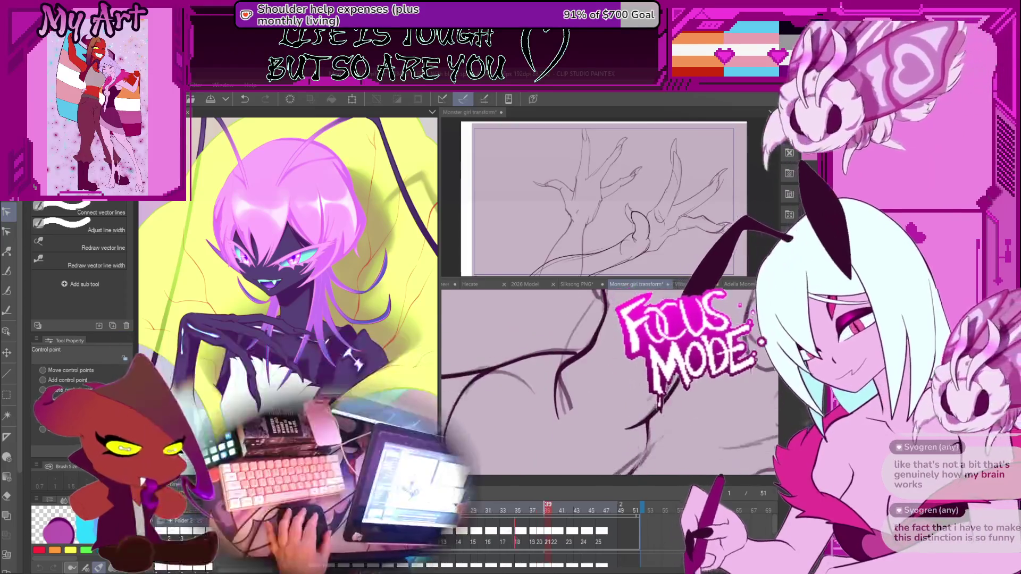
pyautogui.scroll(-2, 664, 404)
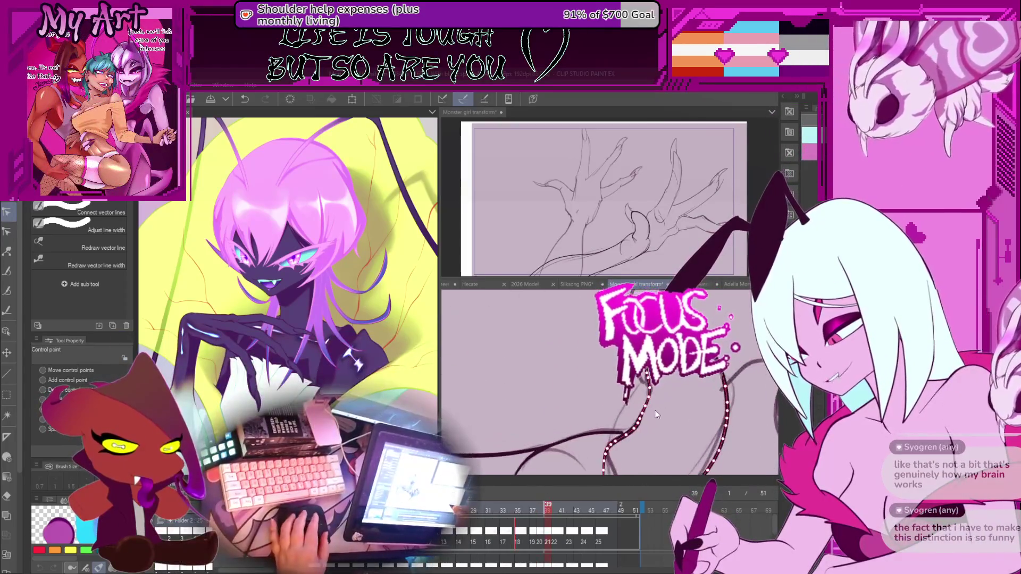
pyautogui.scroll(2, 662, 422)
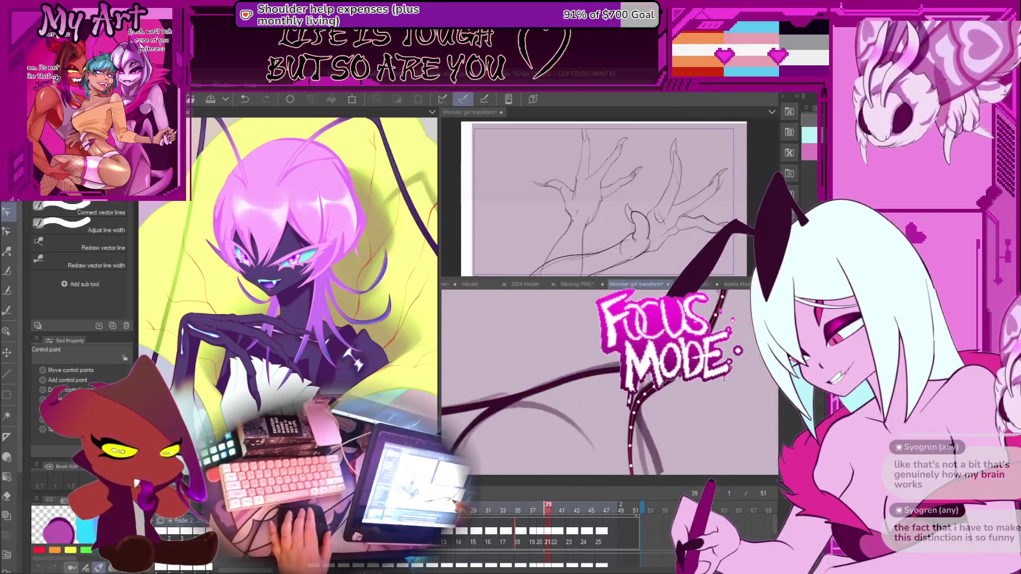
pyautogui.scroll(-2, 687, 403)
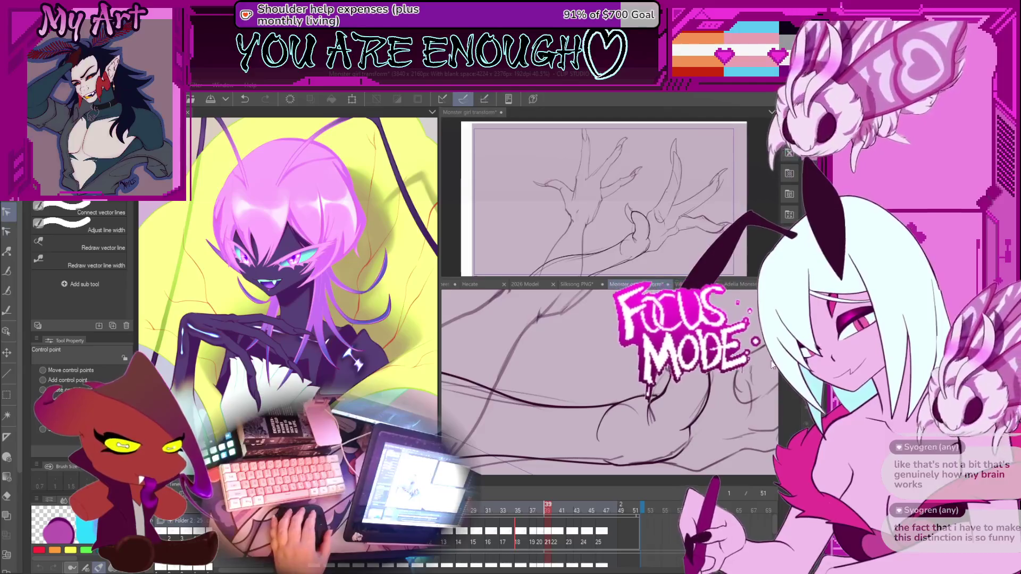
pyautogui.scroll(-1, 740, 379)
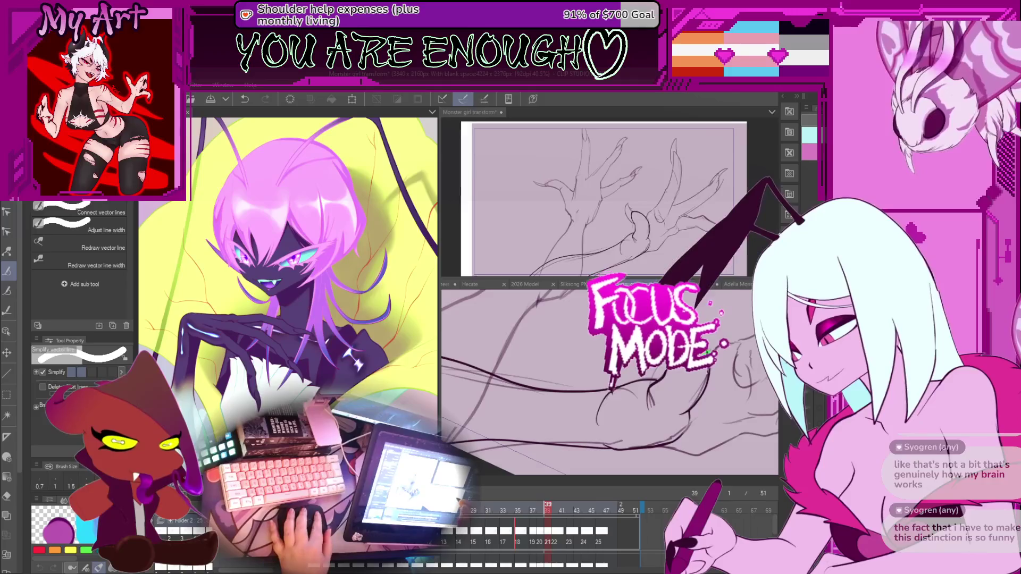
pyautogui.press('e')
pyautogui.press('y')
pyautogui.scroll(5, 662, 392)
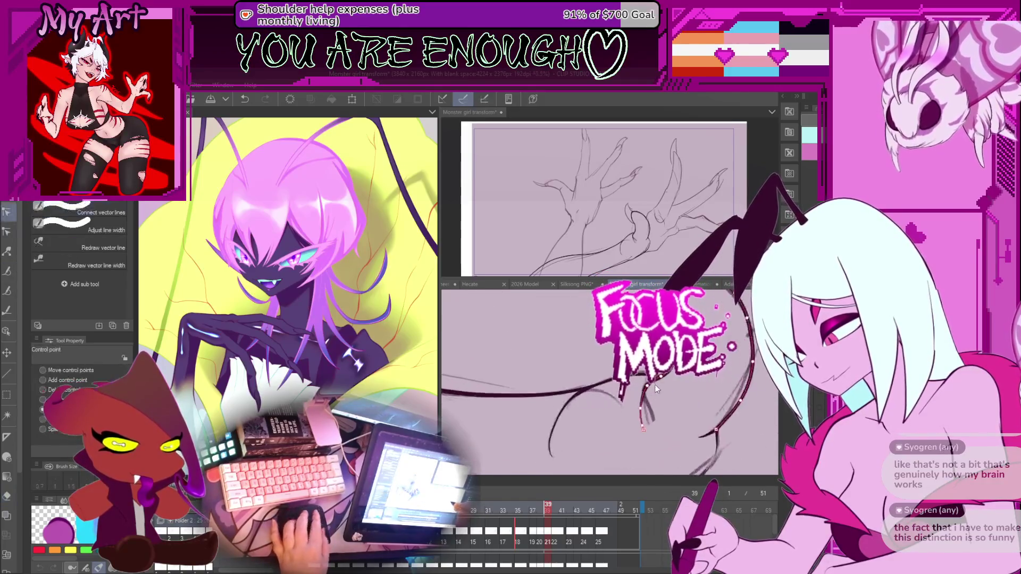
pyautogui.moveTo(664, 378); pyautogui.dragTo(710, 346)
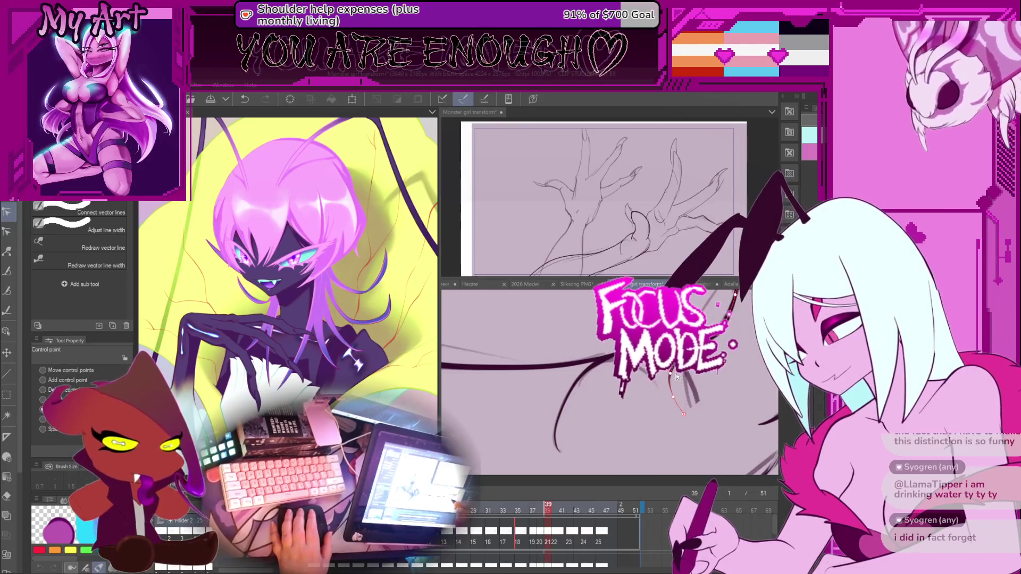
pyautogui.moveTo(698, 374); pyautogui.dragTo(677, 401)
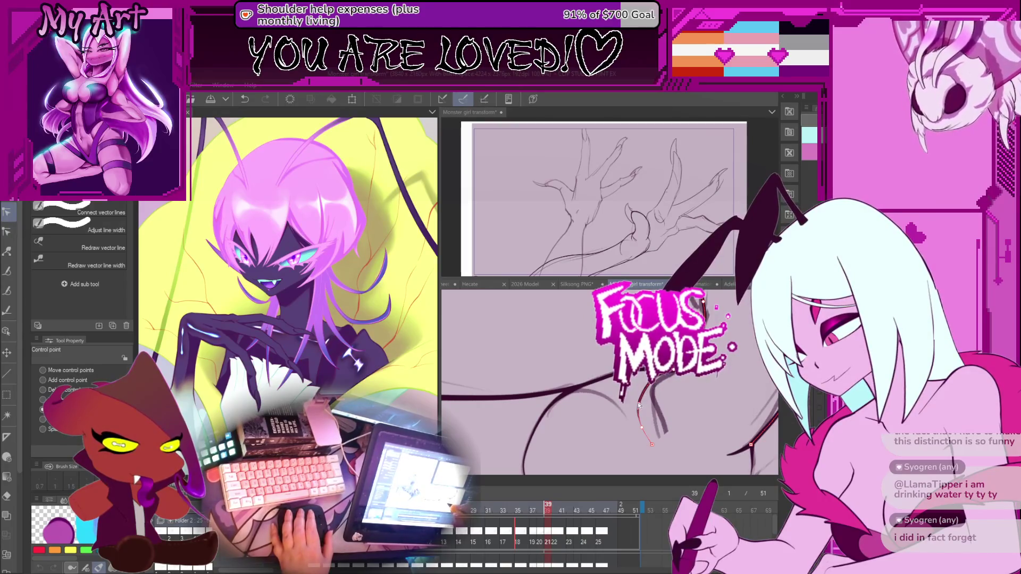
pyautogui.hotkey('ctrl', 'z')
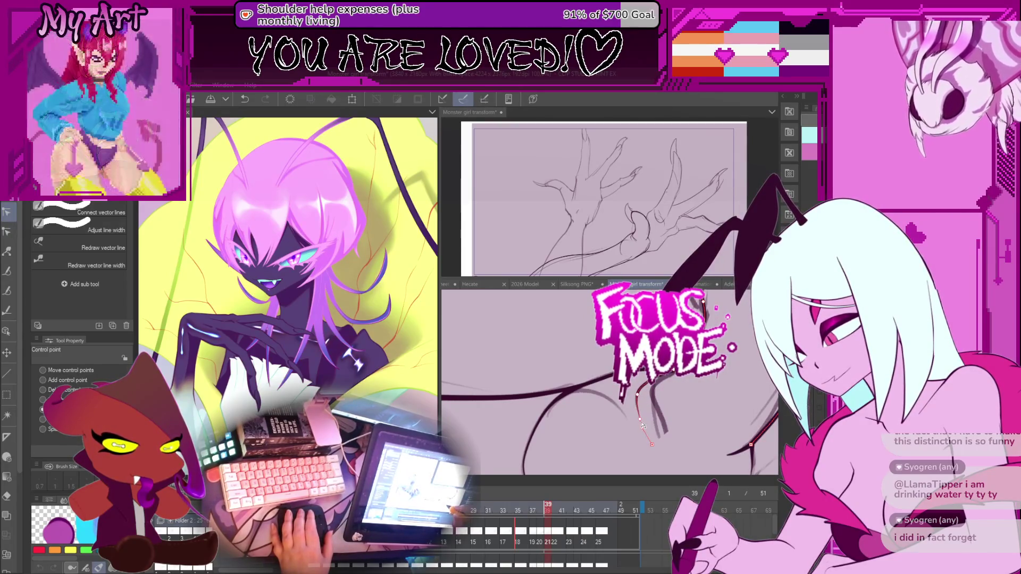
pyautogui.hotkey('ctrl', 'y')
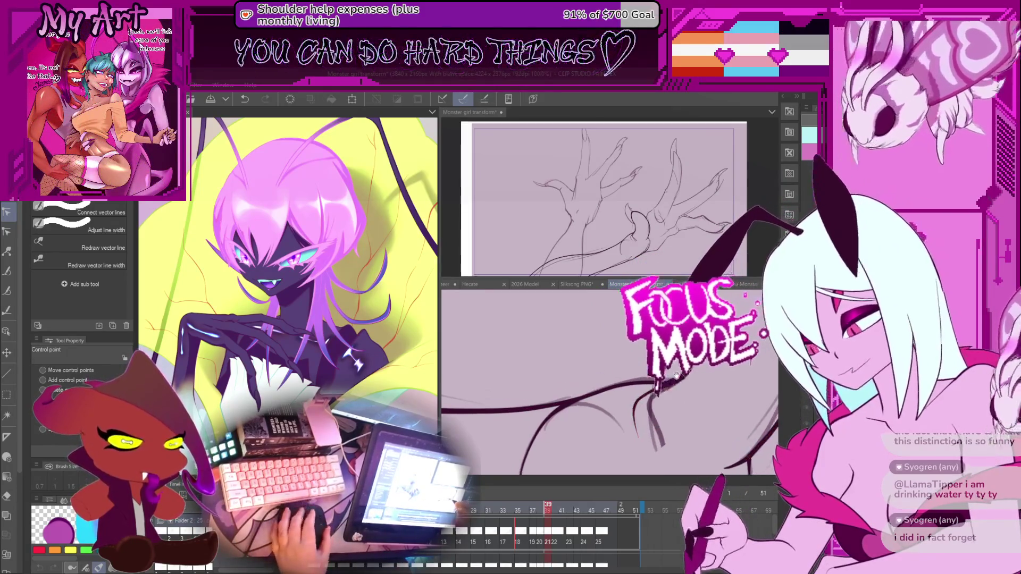
pyautogui.scroll(-3, 679, 397)
# Step: Zoom around the selected vector line, then return to the G-pen at size 31.4
pyautogui.scroll(2, 668, 420)
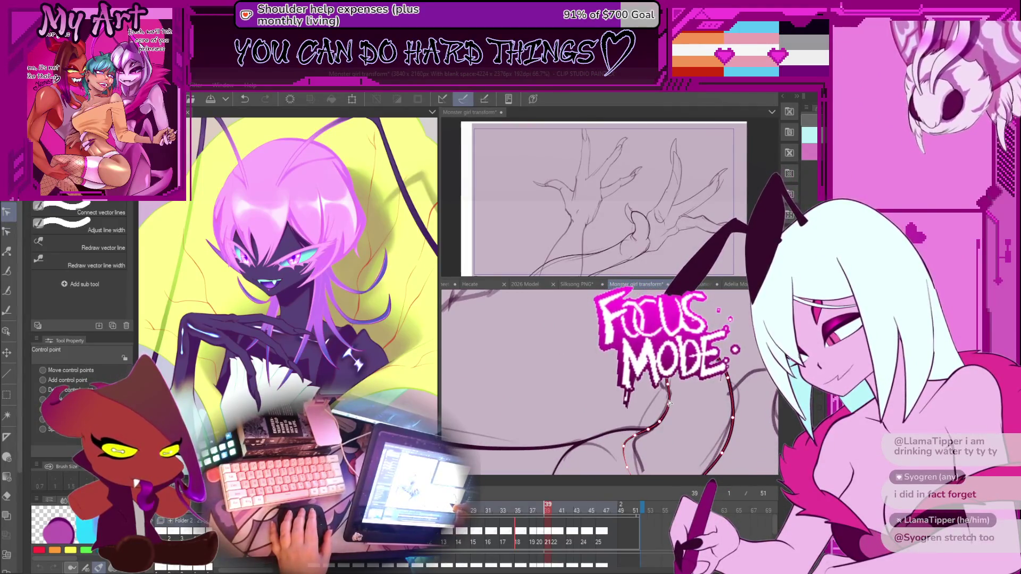
pyautogui.scroll(1, 669, 400)
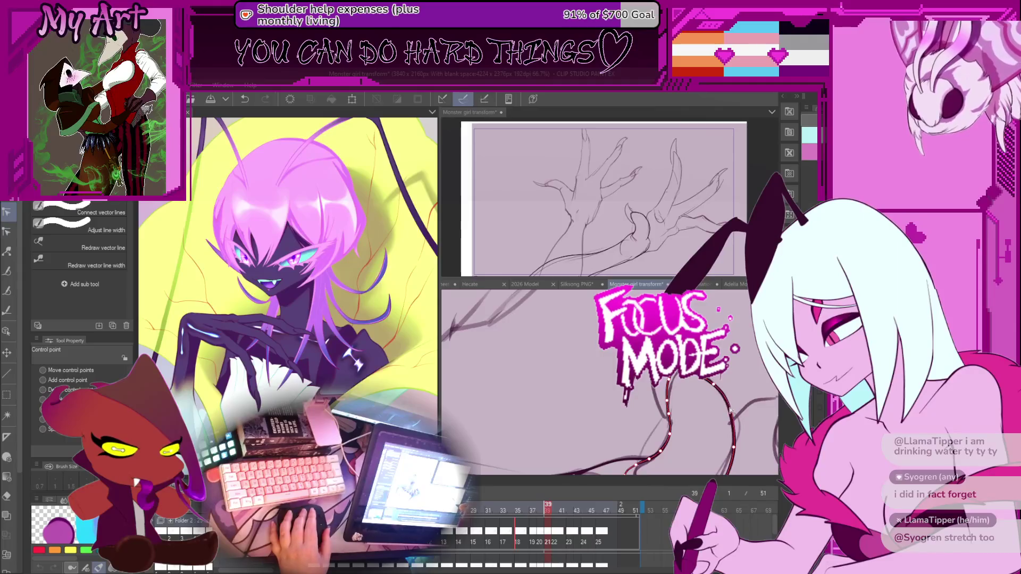
pyautogui.scroll(2, 732, 418)
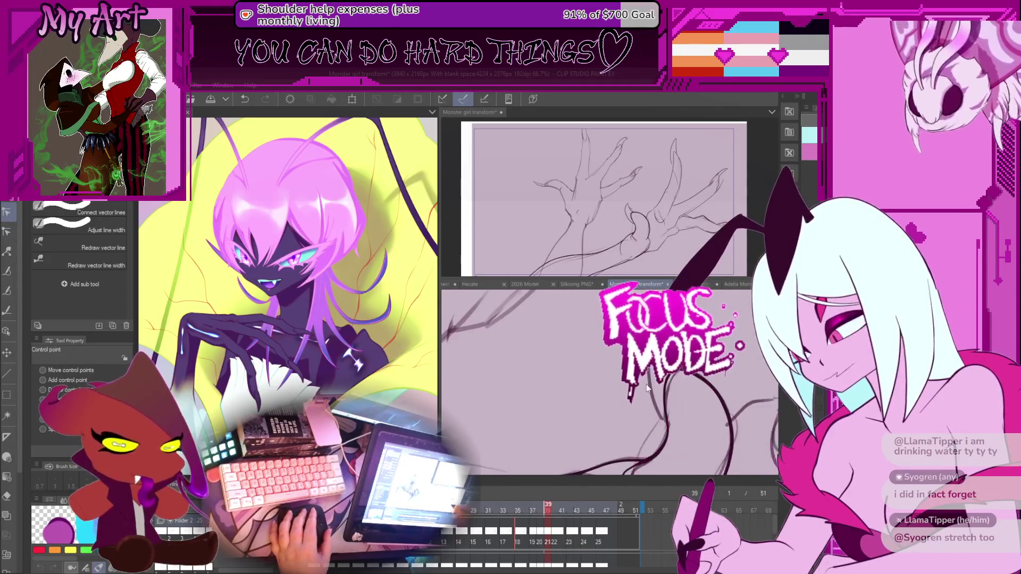
pyautogui.scroll(1, 611, 382)
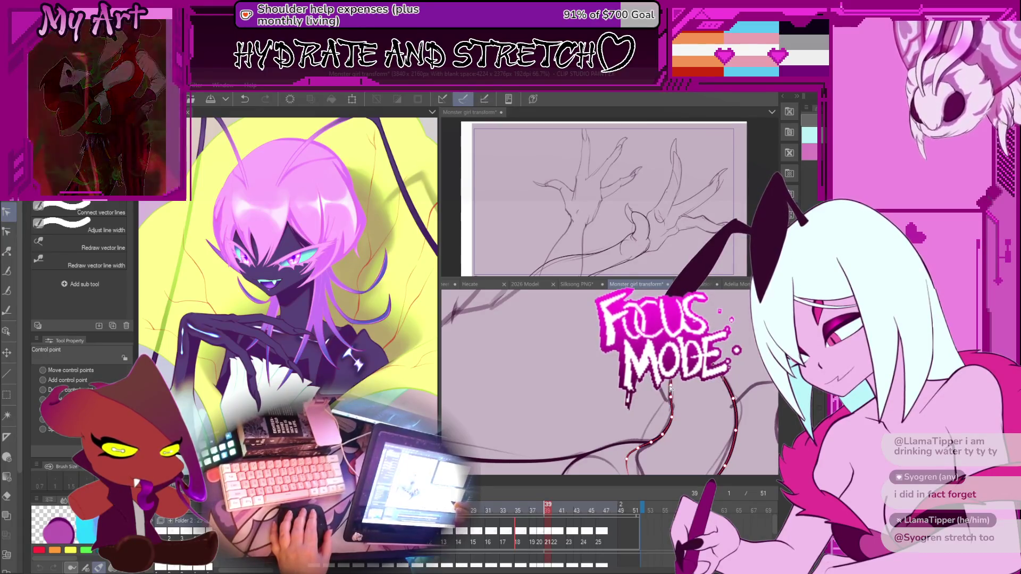
pyautogui.scroll(-1, 669, 389)
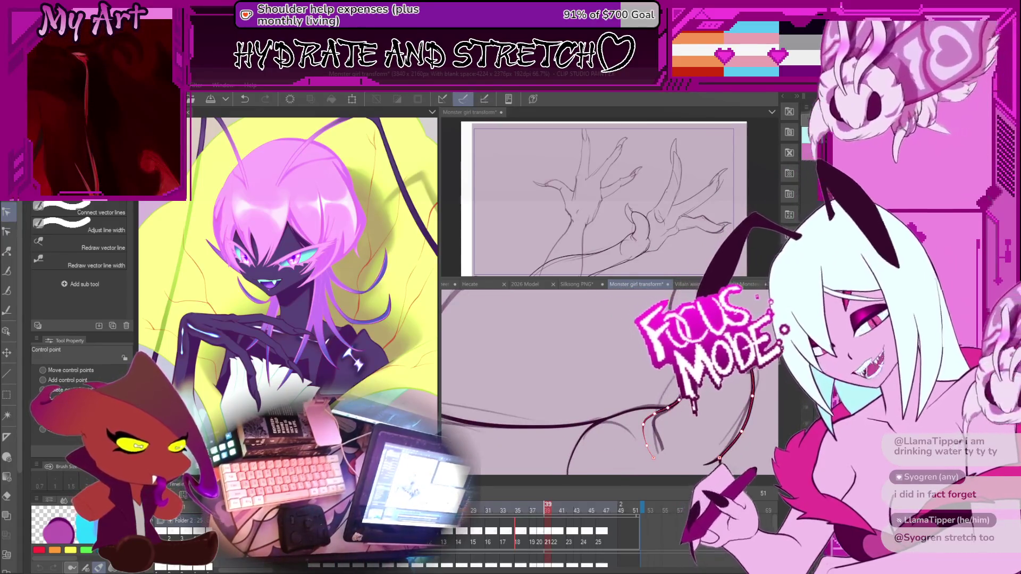
pyautogui.scroll(-1, 704, 405)
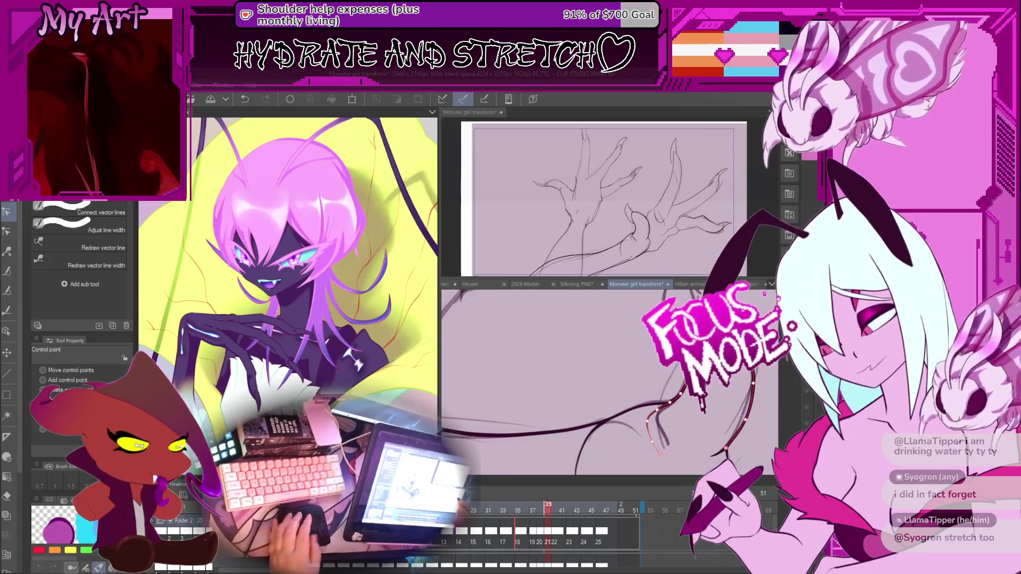
pyautogui.scroll(-1, 691, 440)
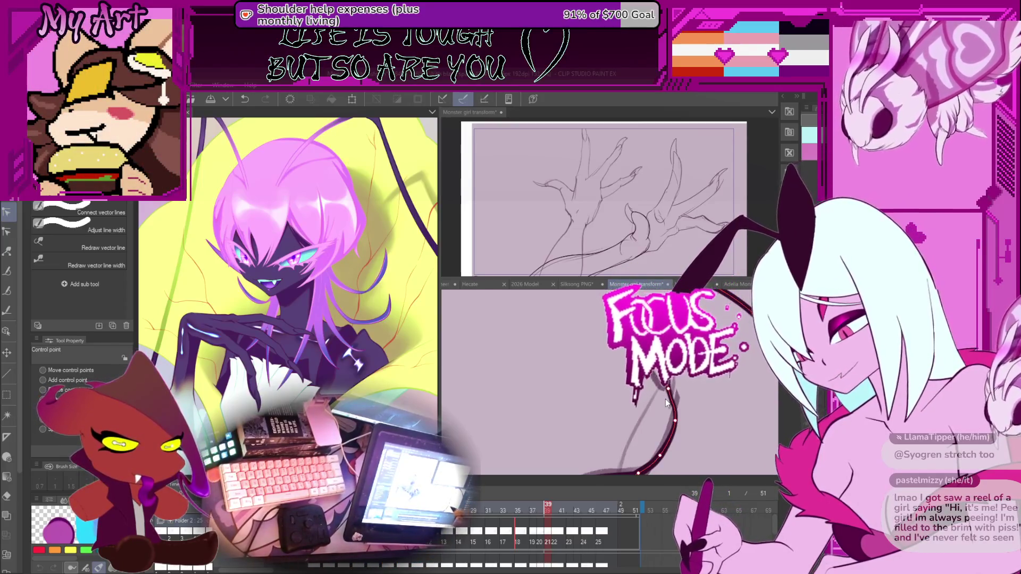
pyautogui.scroll(-3, 664, 393)
pyautogui.press('p')
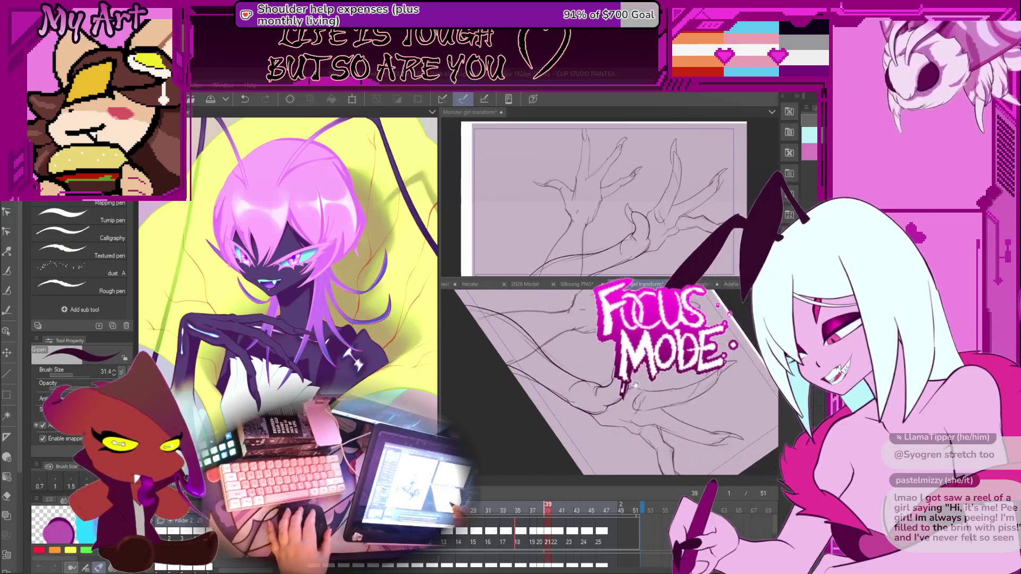
# Step: Undo the misdrawn ink stroke on frame 39 and redraw the line with the G-pen
pyautogui.moveTo(669, 407)
pyautogui.mouseDown()
pyautogui.moveTo(616, 390)
pyautogui.moveTo(621, 435)
pyautogui.mouseUp()
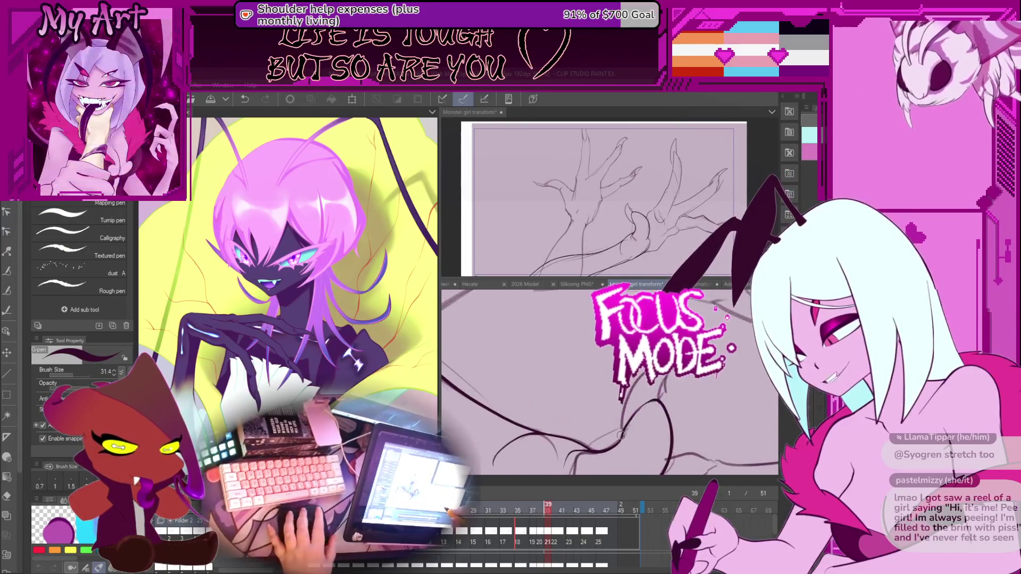
pyautogui.hotkey('ctrl', 'z')
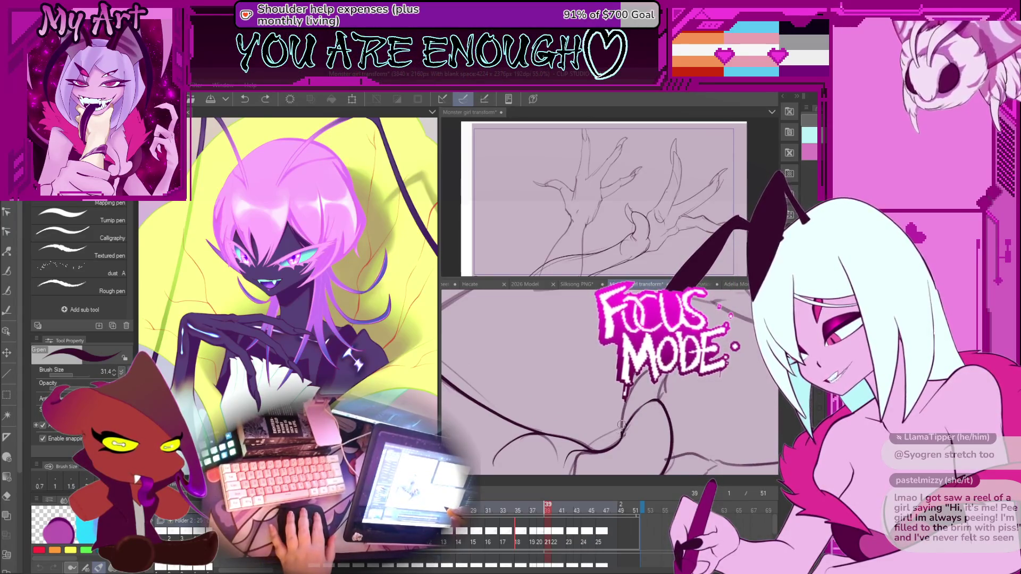
pyautogui.hotkey('ctrl', 'y')
pyautogui.moveTo(660, 403); pyautogui.dragTo(638, 393)
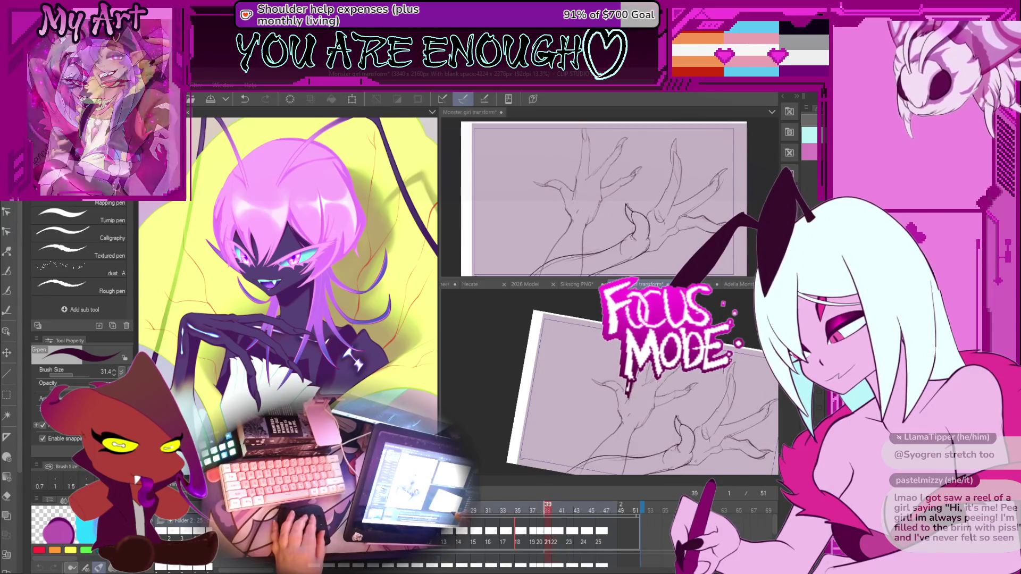
pyautogui.scroll(5, 610, 381)
pyautogui.scroll(-2, 674, 364)
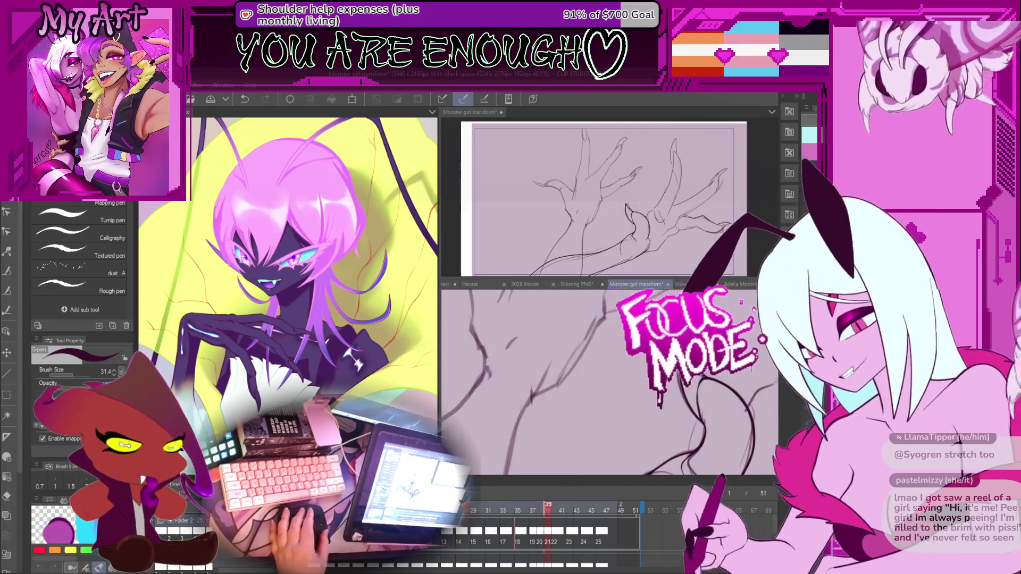
# Step: Switch to the Correct line Control point tool and select the tail strokes to show their points
pyautogui.press('m')
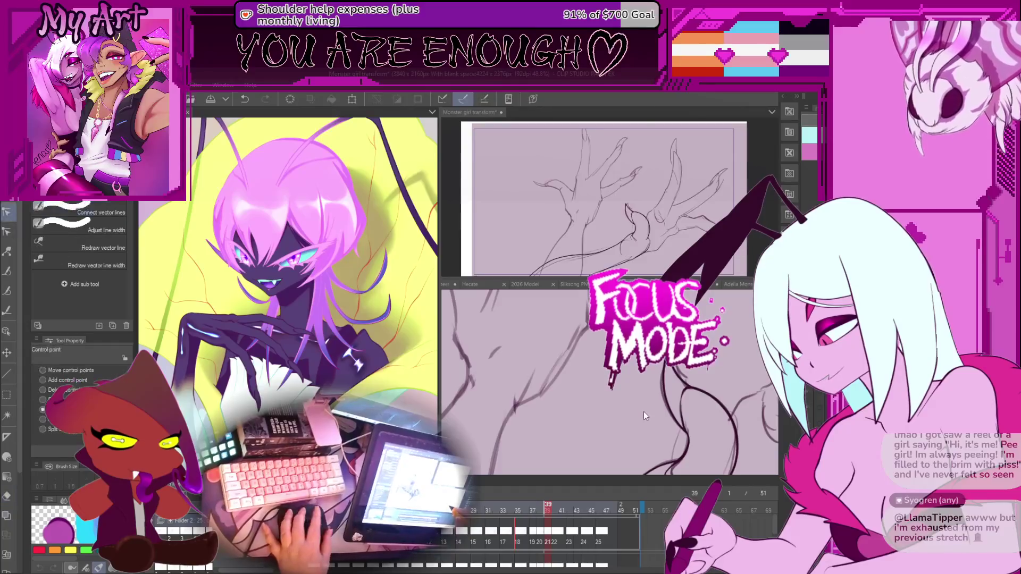
pyautogui.press('y')
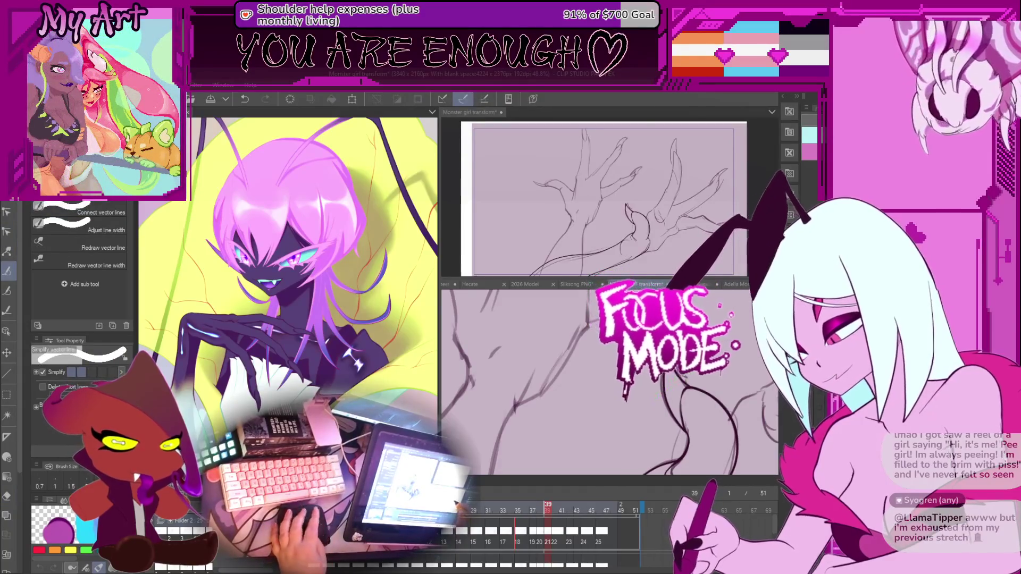
pyautogui.press('y')
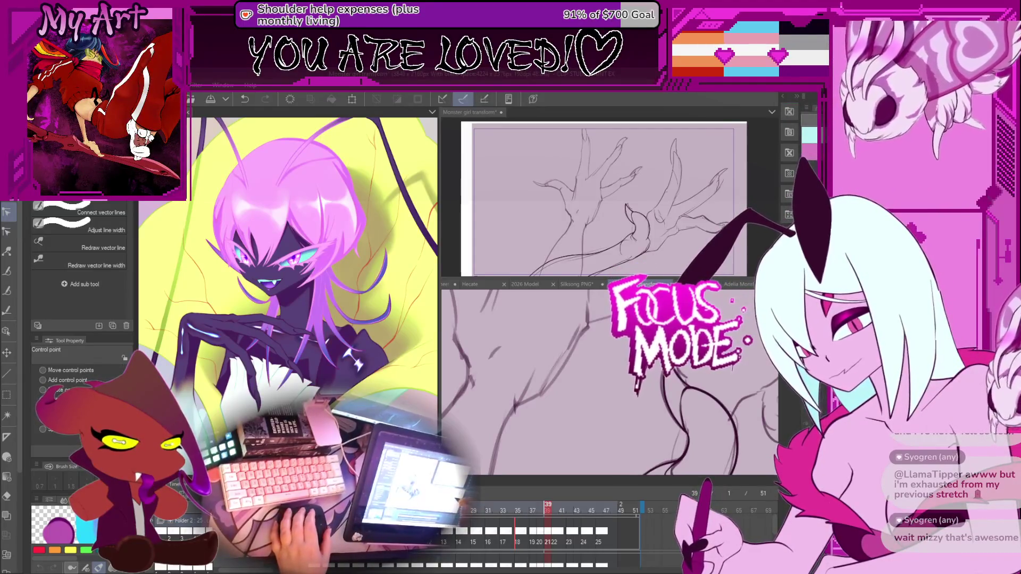
pyautogui.click(674, 413)
pyautogui.scroll(3, 669, 364)
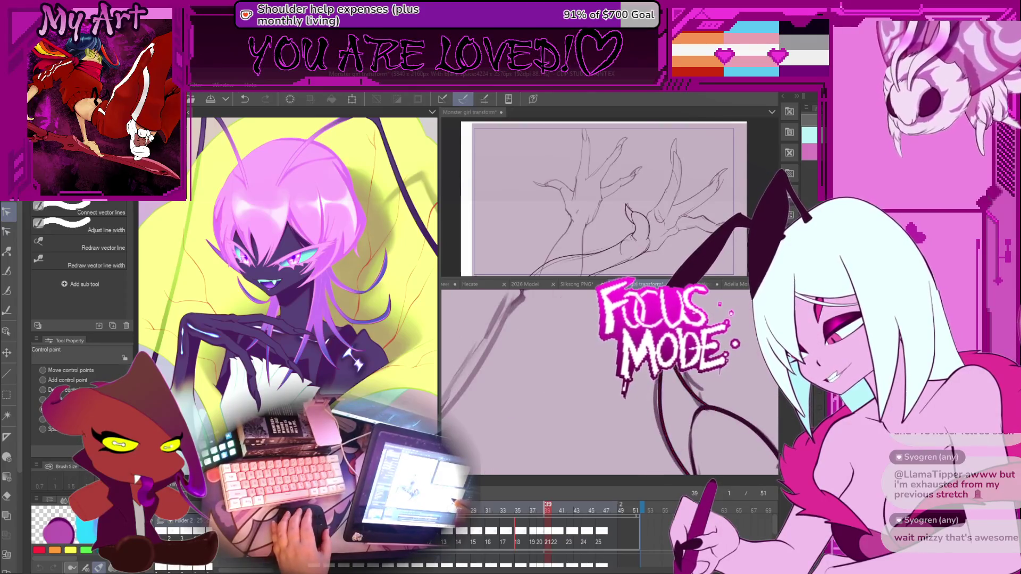
pyautogui.click(638, 373)
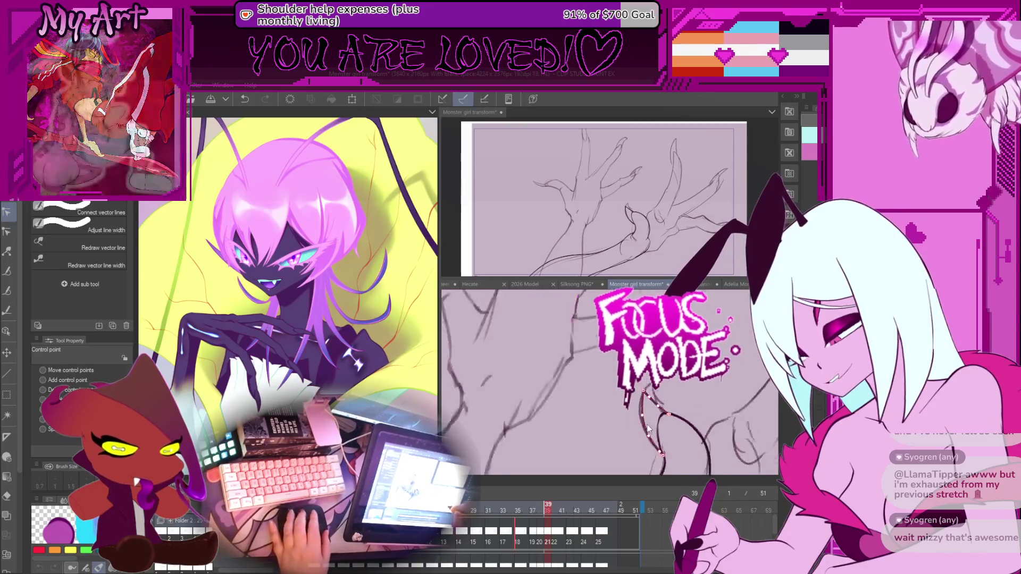
pyautogui.scroll(-3, 649, 381)
# Step: Compare against frame 40, return to frame 39, and zoom in on the tail
pyautogui.press('Right')
pyautogui.press('Left')
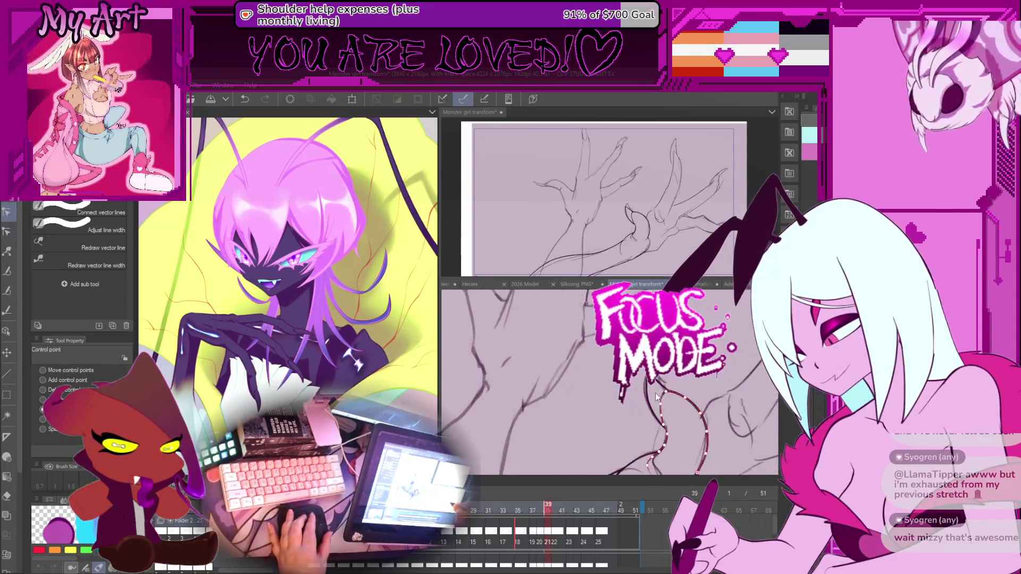
pyautogui.scroll(3, 654, 393)
pyautogui.scroll(3, 648, 390)
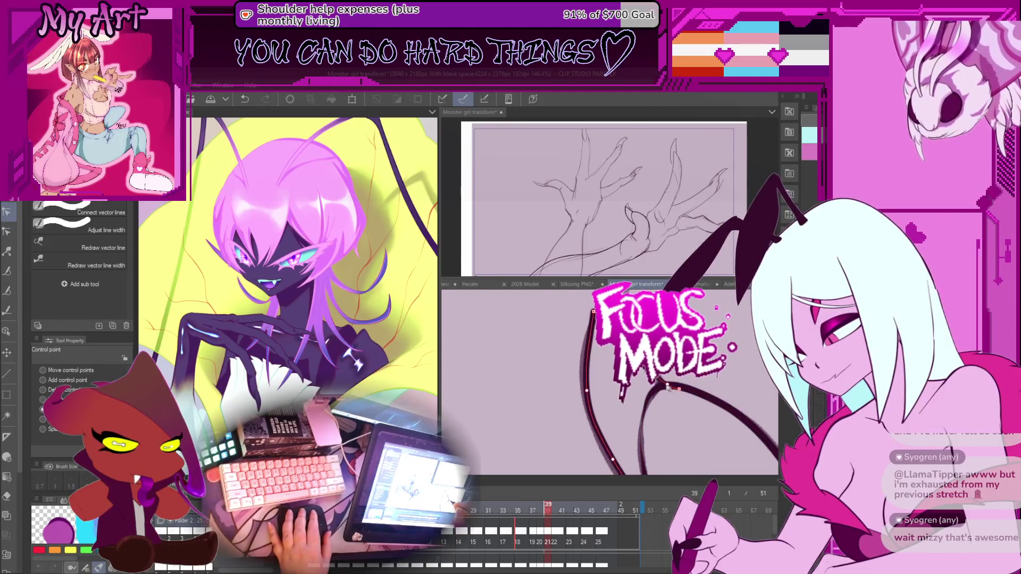
# Step: Select and inspect frame 39's curved tail strokes up close, then return to the pen at size 31.4
pyautogui.click(668, 387)
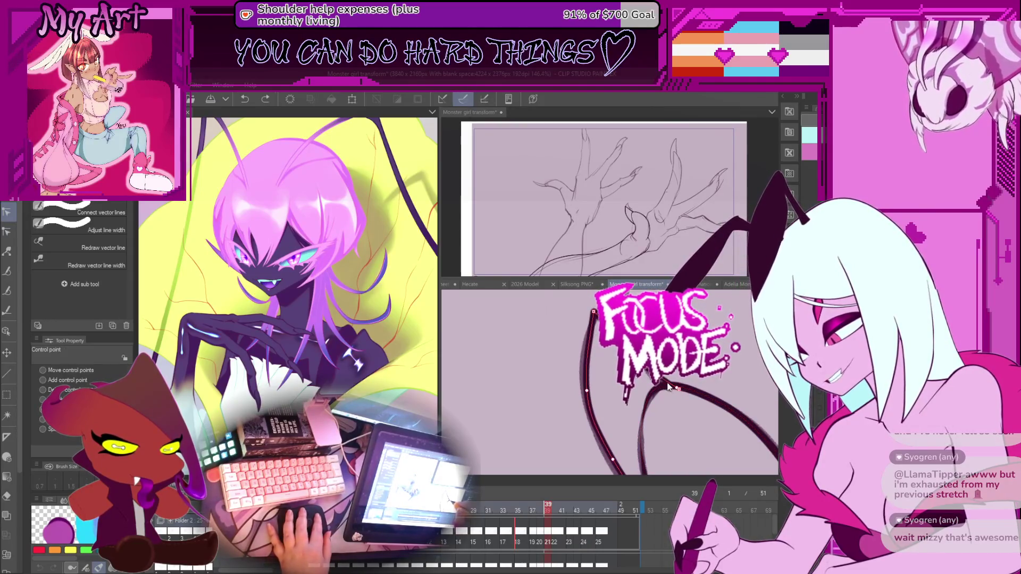
pyautogui.scroll(1, 675, 390)
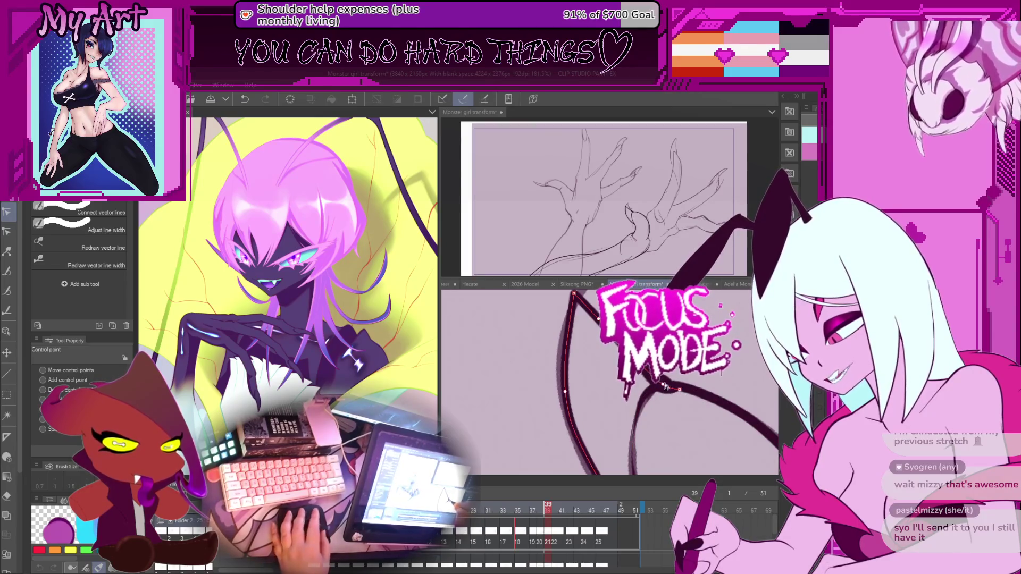
pyautogui.moveTo(683, 401); pyautogui.dragTo(740, 394)
pyautogui.scroll(1, 740, 394)
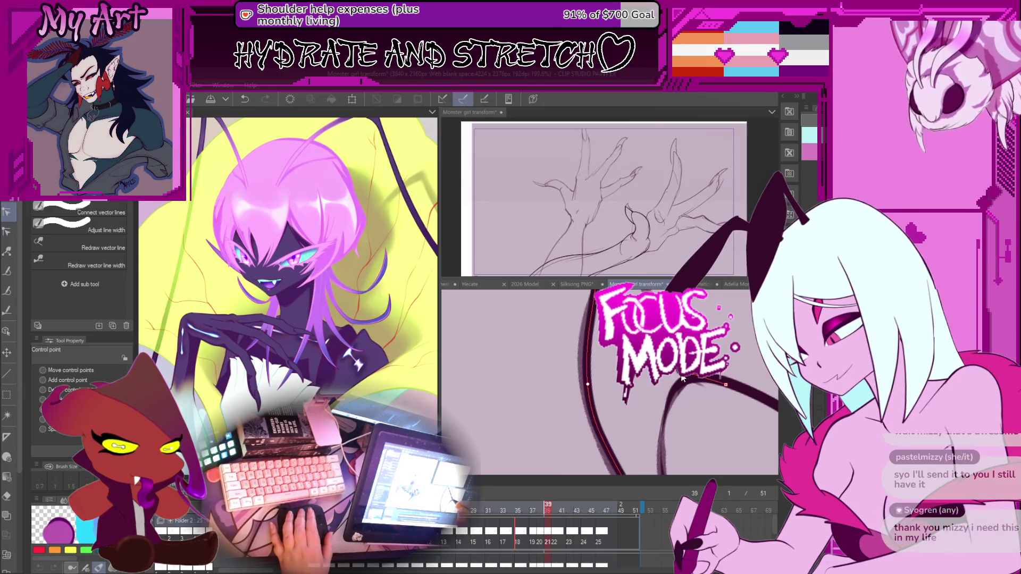
pyautogui.scroll(2, 686, 372)
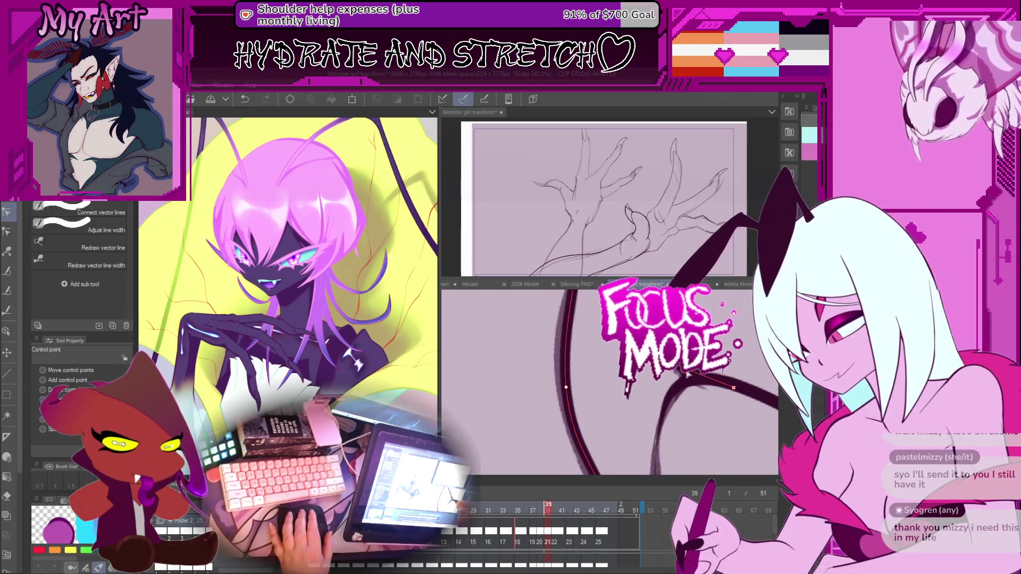
pyautogui.scroll(-3, 686, 373)
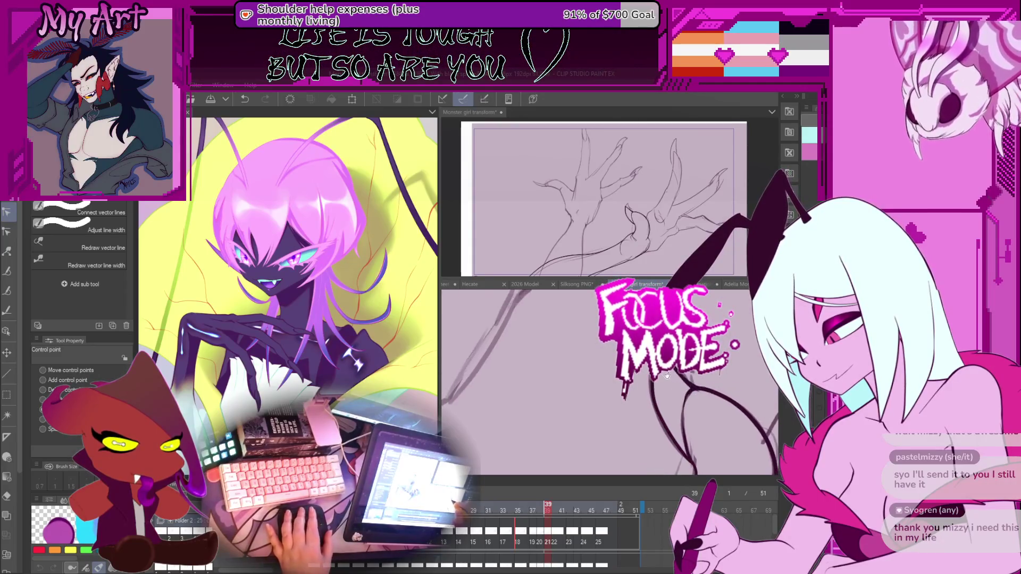
pyautogui.click(653, 393)
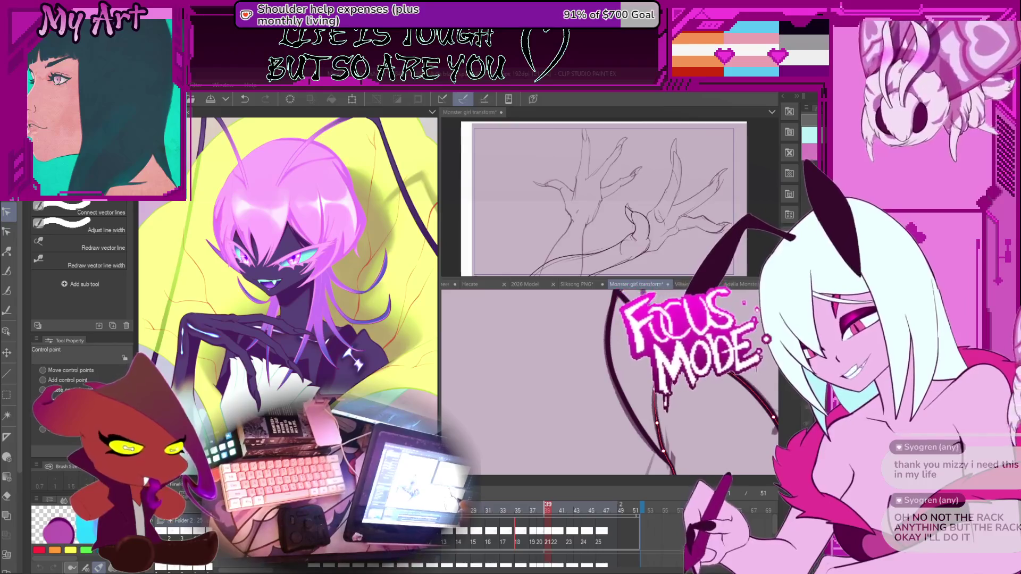
pyautogui.moveTo(665, 383); pyautogui.dragTo(707, 404)
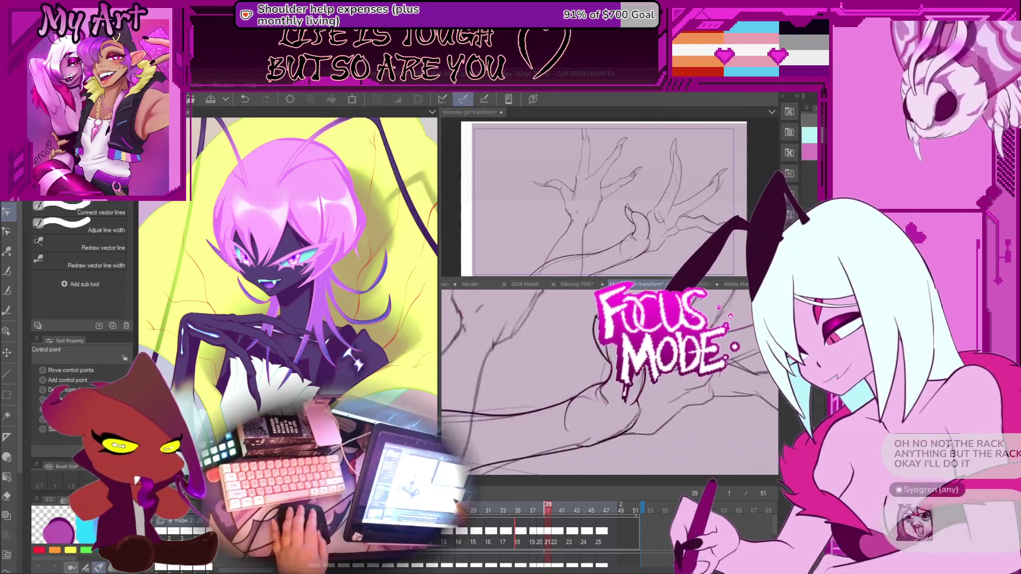
pyautogui.press('p')
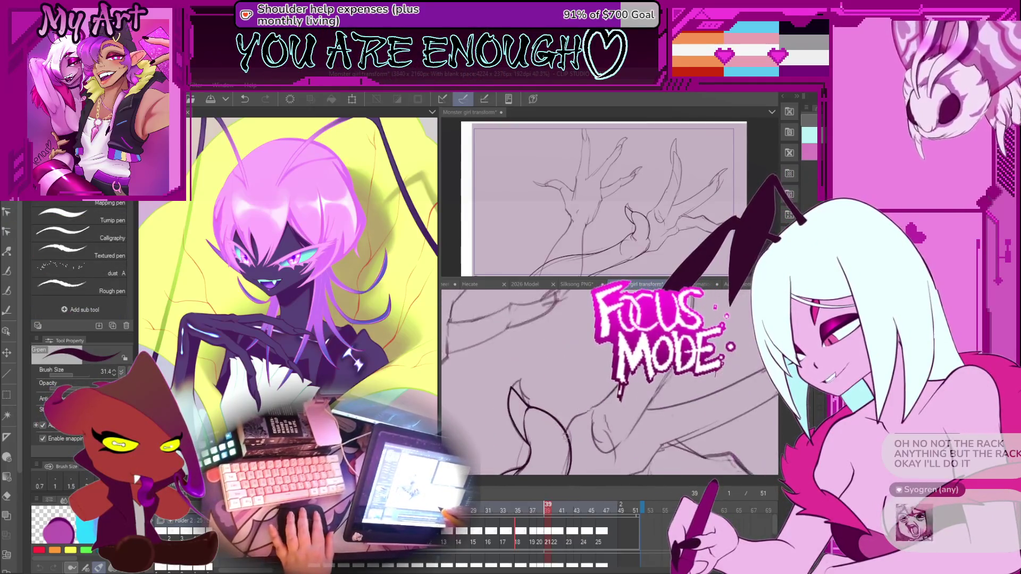
# Step: Smooth the hand's vector line on frame 39 with Simplify vector line
pyautogui.scroll(3, 581, 416)
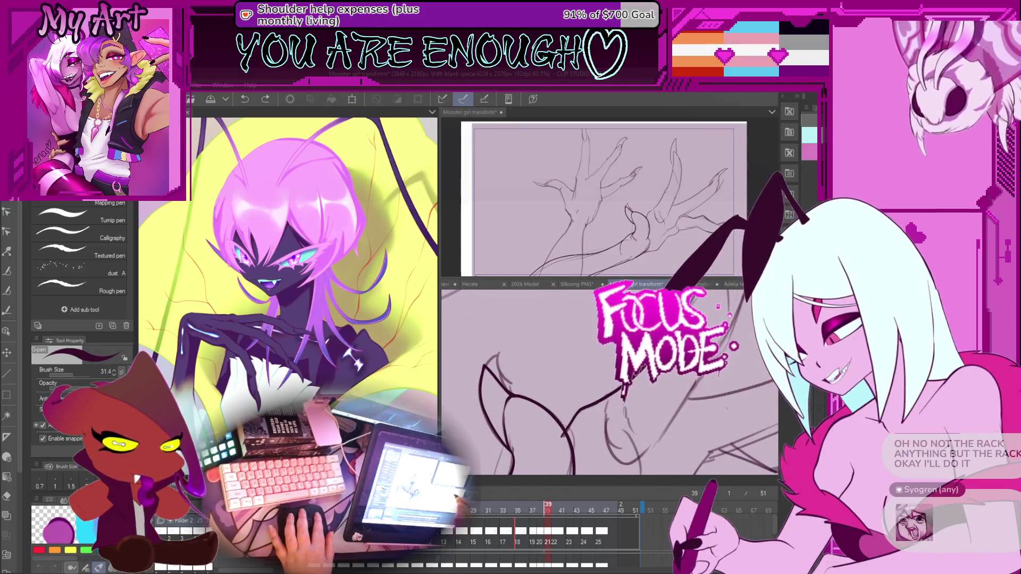
pyautogui.scroll(-5, 606, 383)
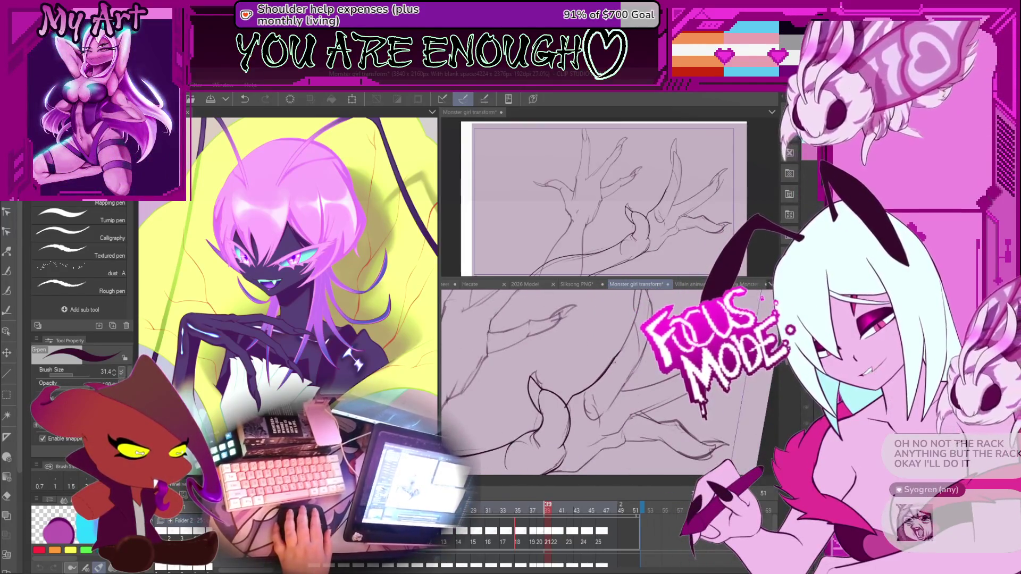
pyautogui.scroll(3, 703, 397)
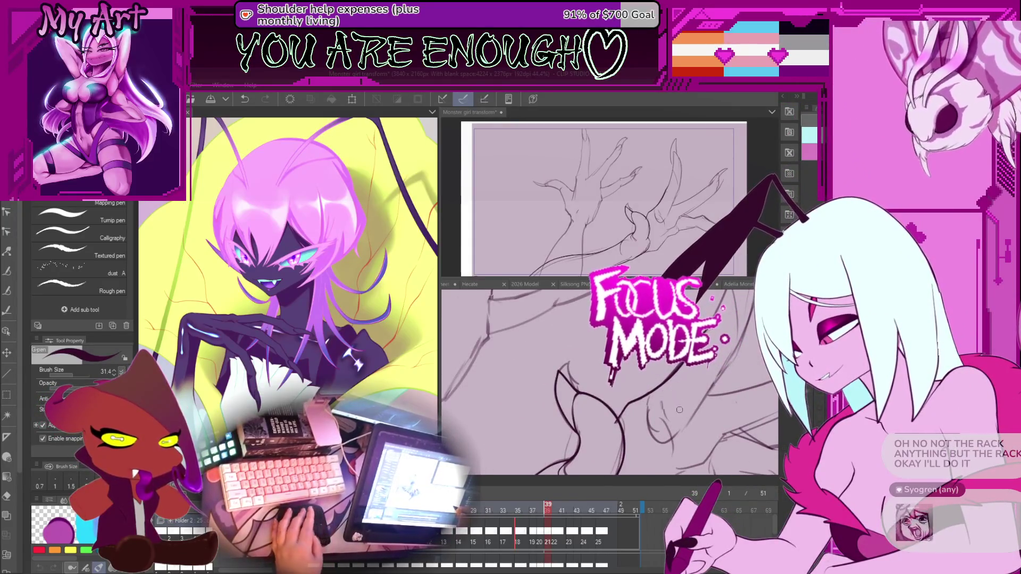
pyautogui.press('y')
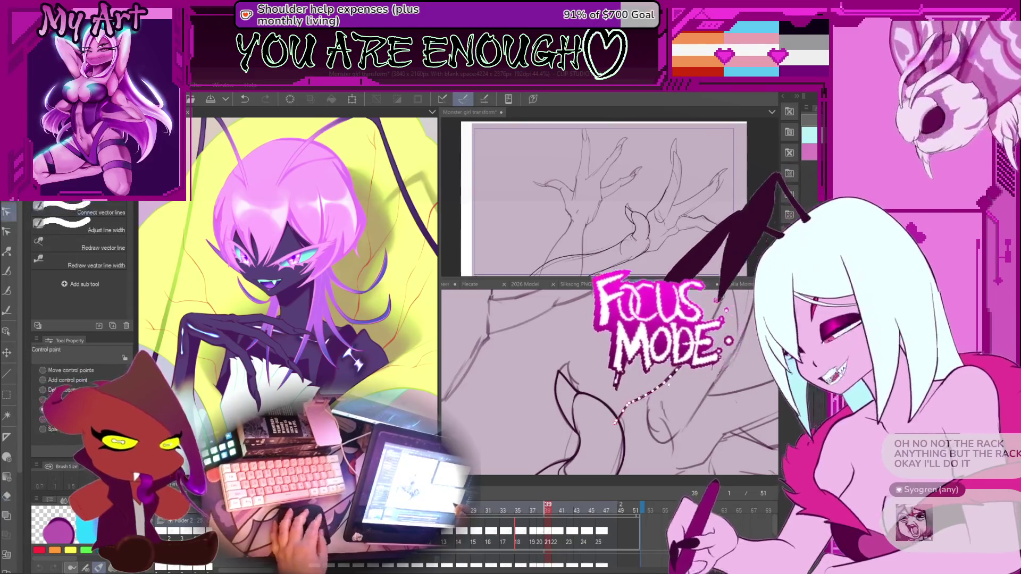
pyautogui.press('y')
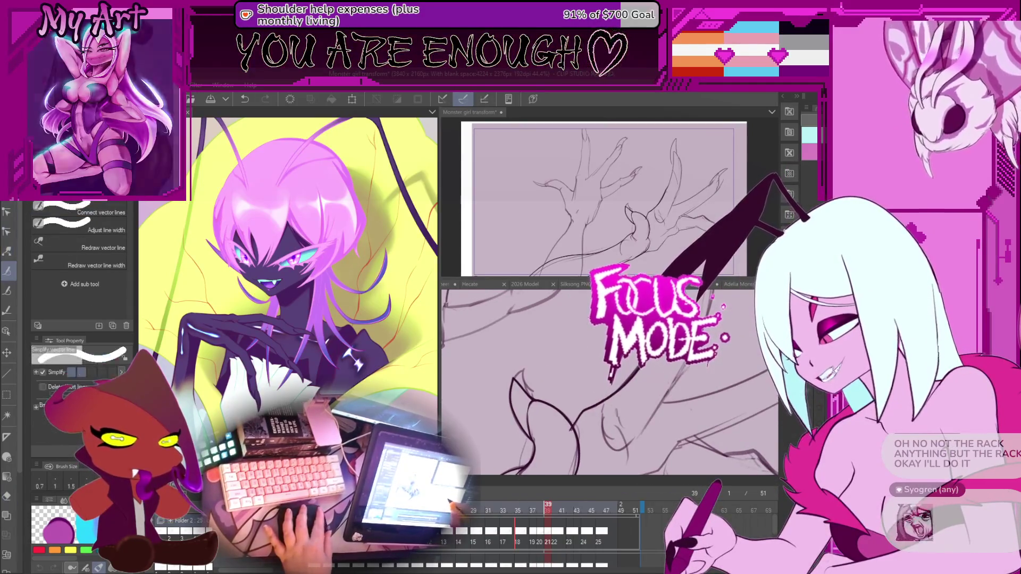
pyautogui.moveTo(622, 367); pyautogui.dragTo(671, 394)
pyautogui.press('e')
pyautogui.press('y')
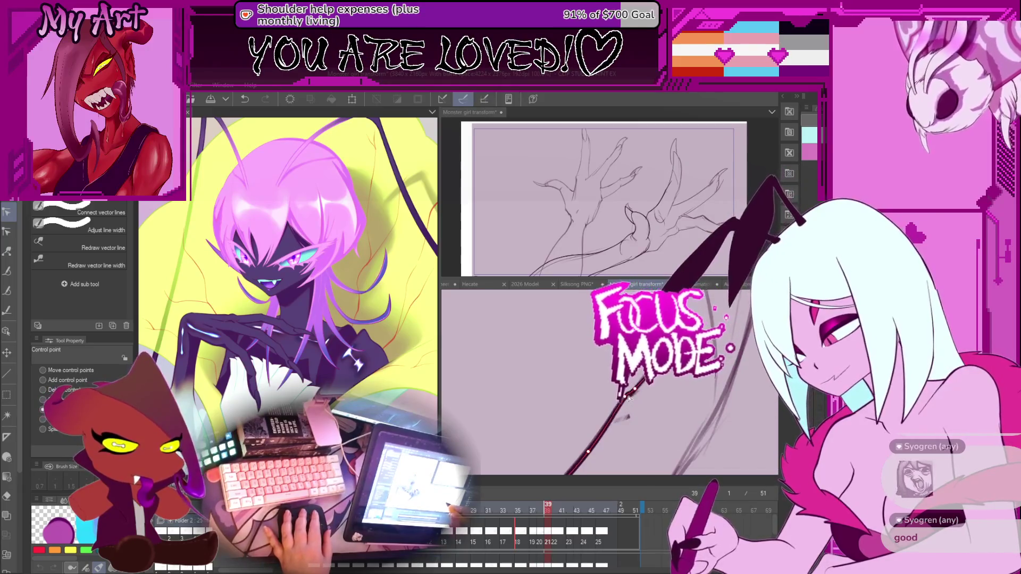
# Step: After checking frame 40, fix the lower claw line's end point and angle on frame 39
pyautogui.scroll(-3, 618, 419)
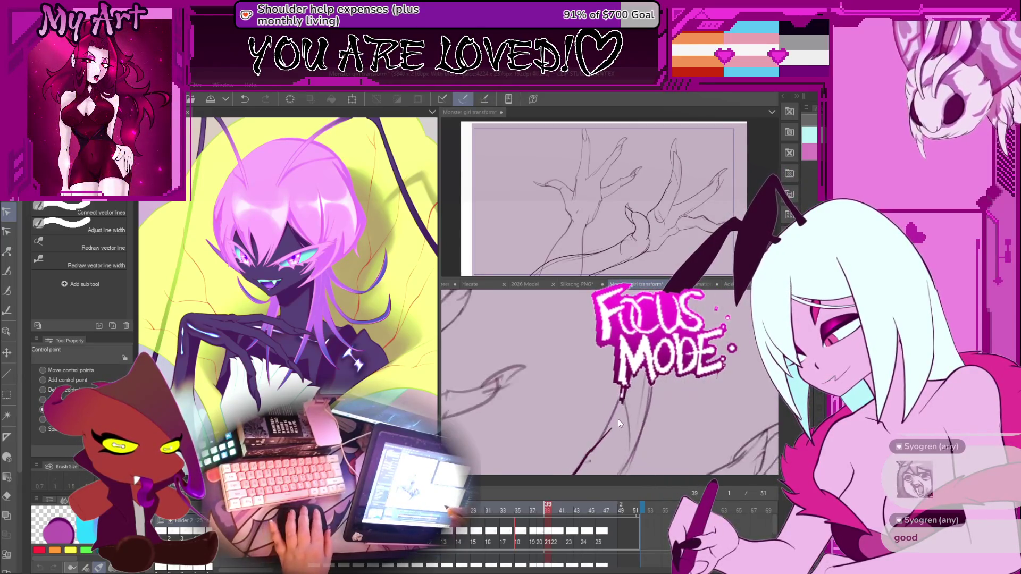
pyautogui.hotkey('ctrl', 'Right')
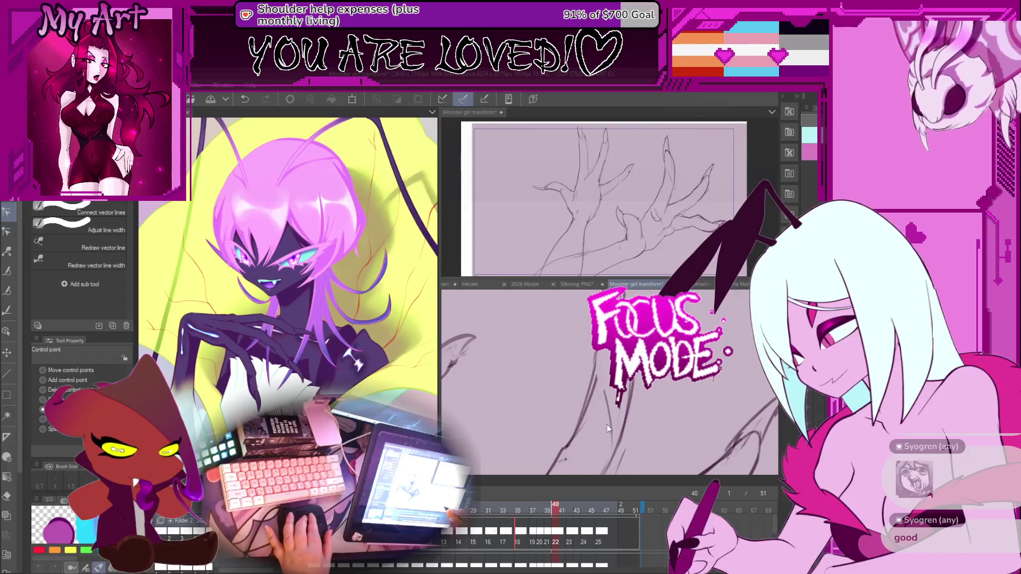
pyautogui.press(',')
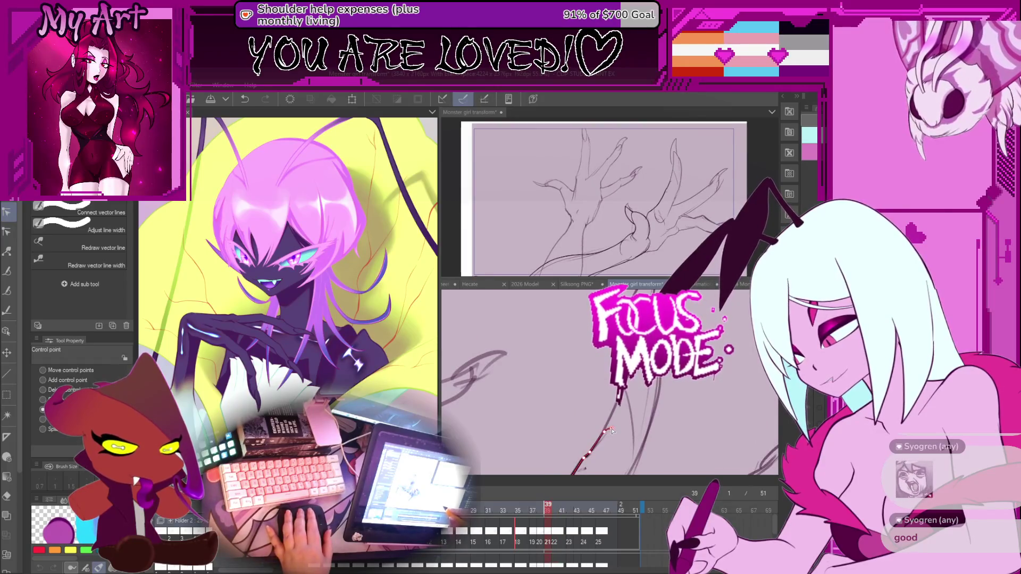
pyautogui.click(643, 459)
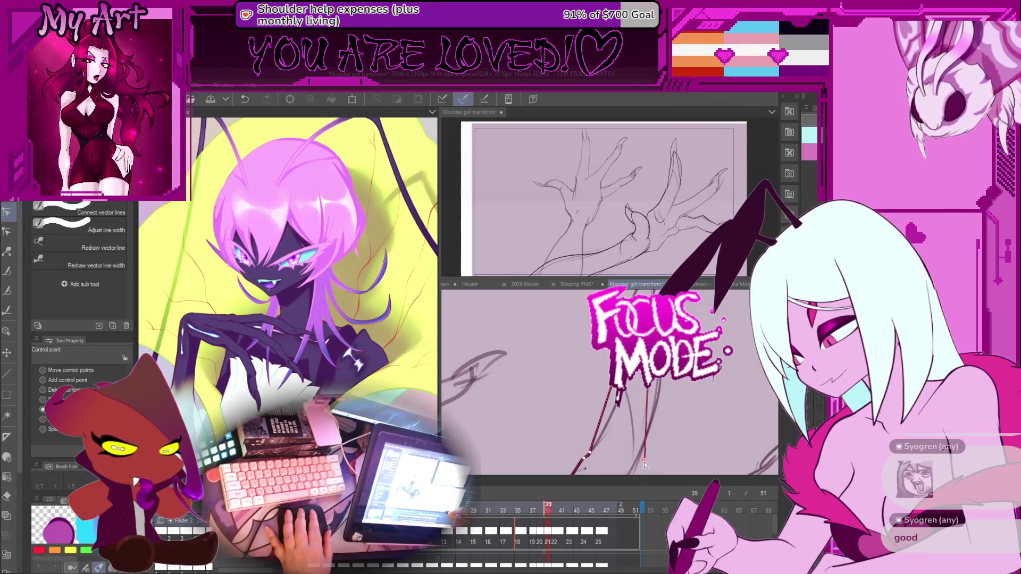
pyautogui.moveTo(649, 460); pyautogui.dragTo(644, 460)
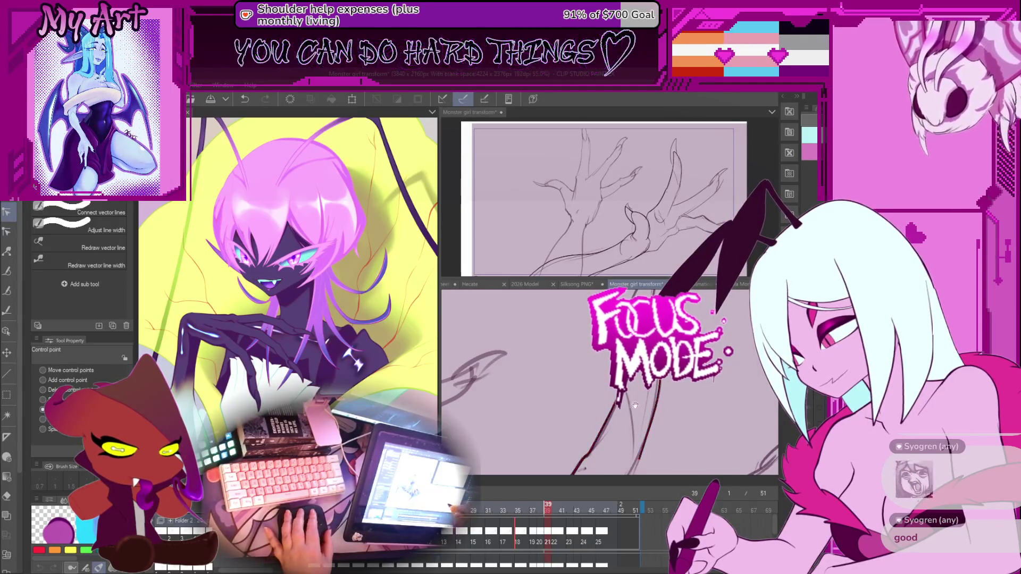
# Step: Add an upward stroke from the lower claw line and select the next claw line
pyautogui.moveTo(638, 399); pyautogui.dragTo(647, 393)
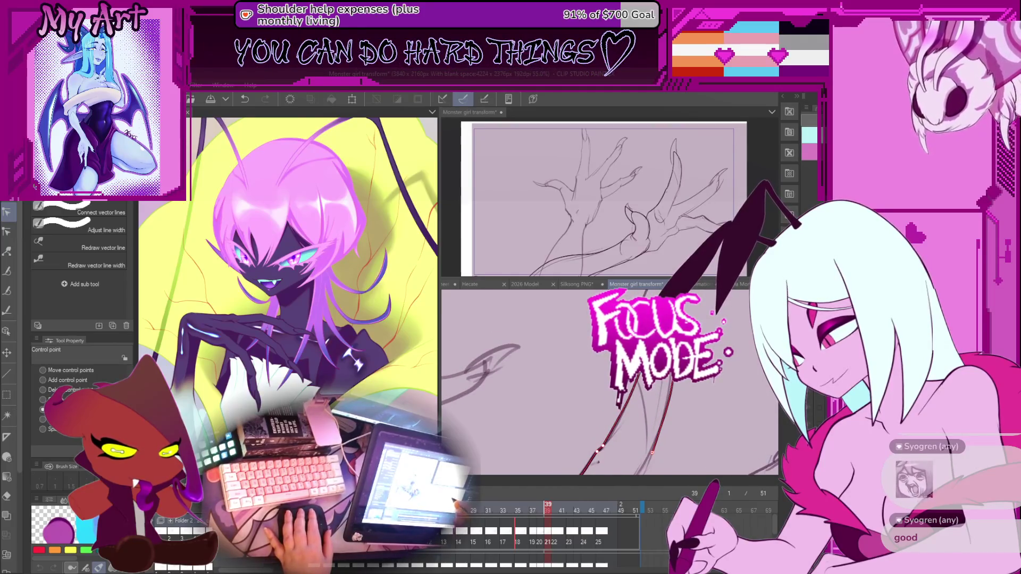
pyautogui.scroll(-2, 608, 380)
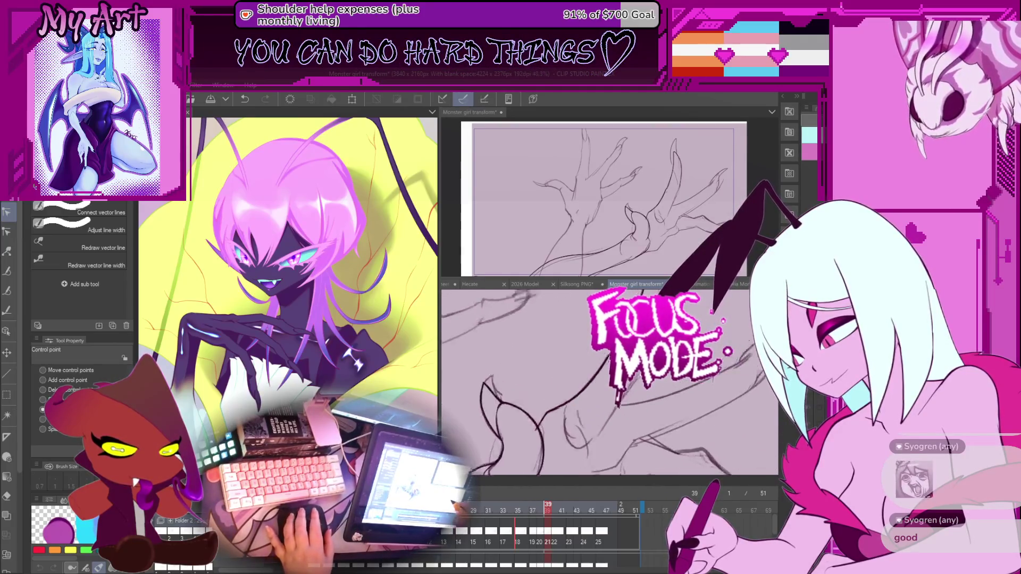
pyautogui.click(531, 420)
pyautogui.moveTo(594, 457); pyautogui.dragTo(619, 404)
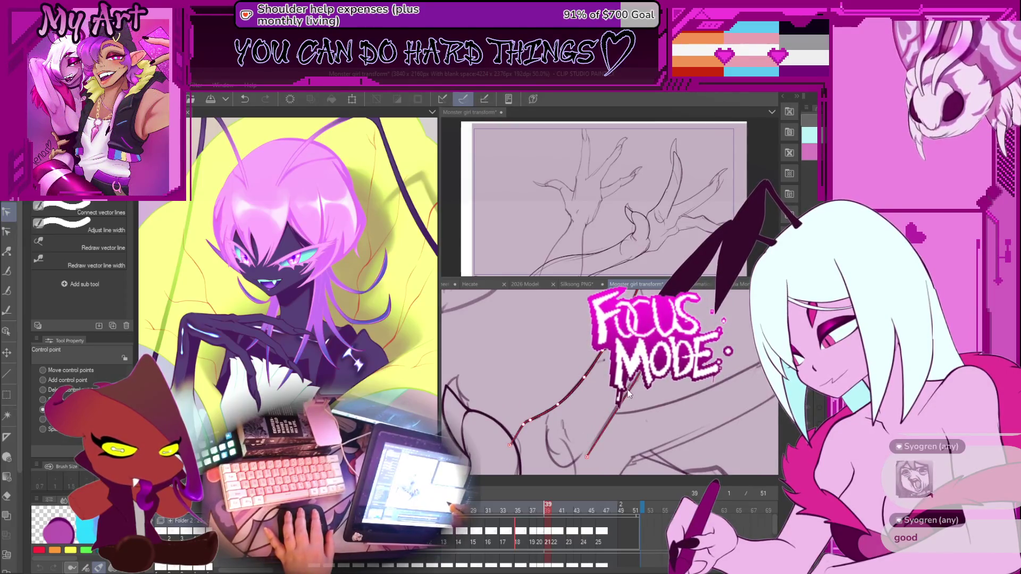
pyautogui.moveTo(624, 399); pyautogui.dragTo(622, 424)
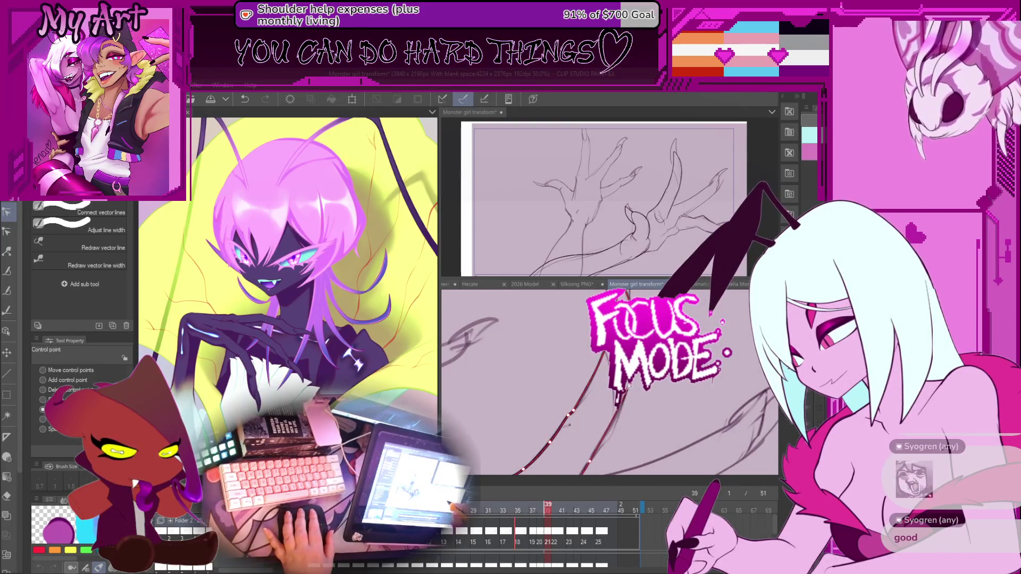
pyautogui.moveTo(567, 424); pyautogui.dragTo(634, 379)
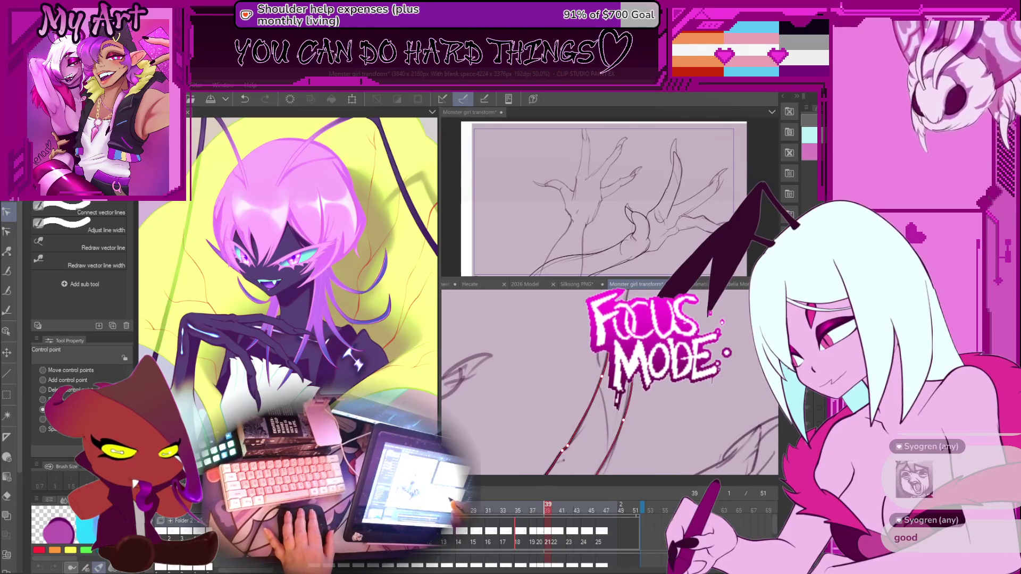
pyautogui.moveTo(563, 425); pyautogui.dragTo(585, 450)
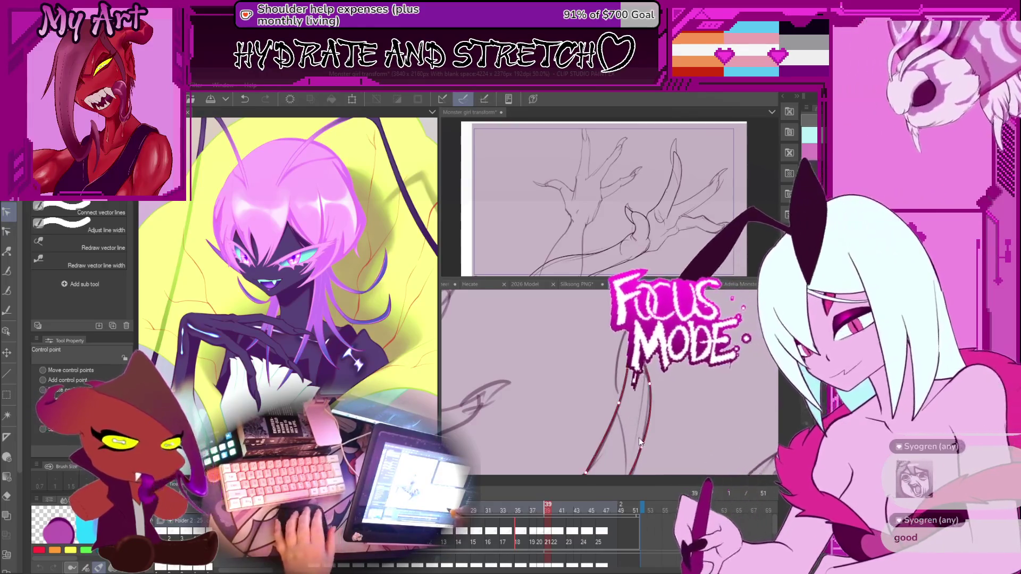
pyautogui.scroll(-5, 630, 425)
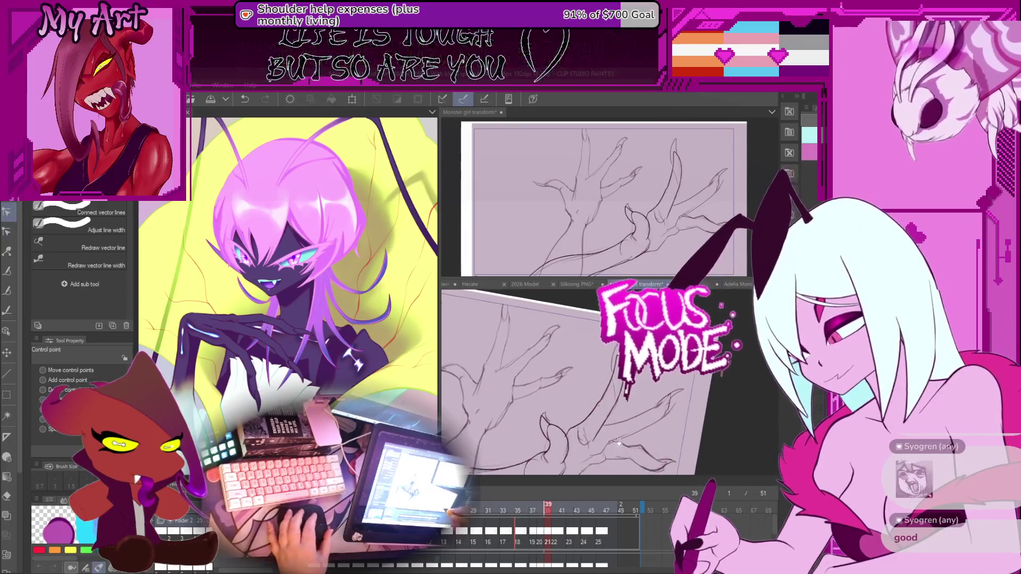
# Step: Drag the claw curve's middle control point downward so the curve dips lower
pyautogui.scroll(5, 616, 444)
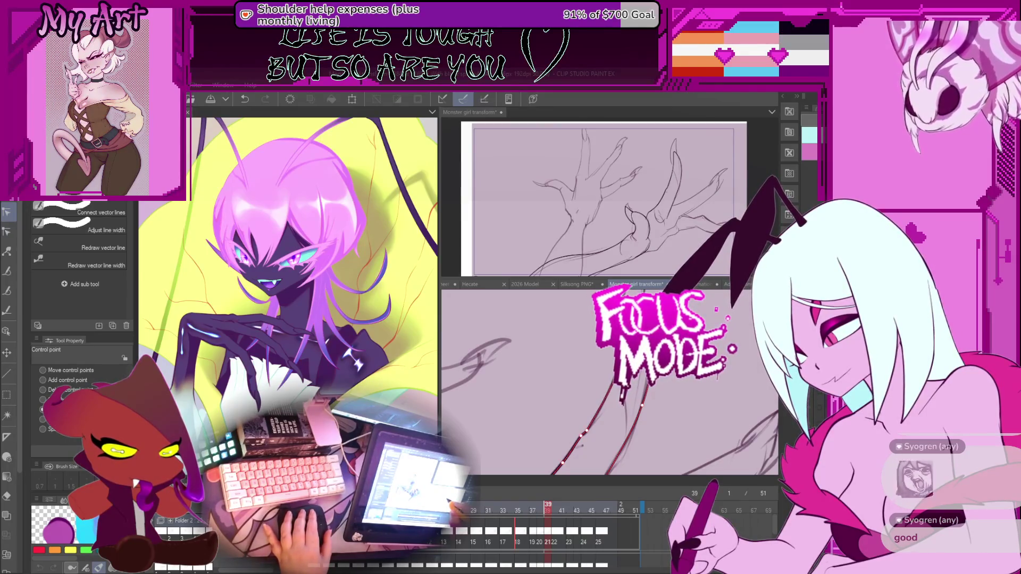
pyautogui.scroll(-3, 606, 397)
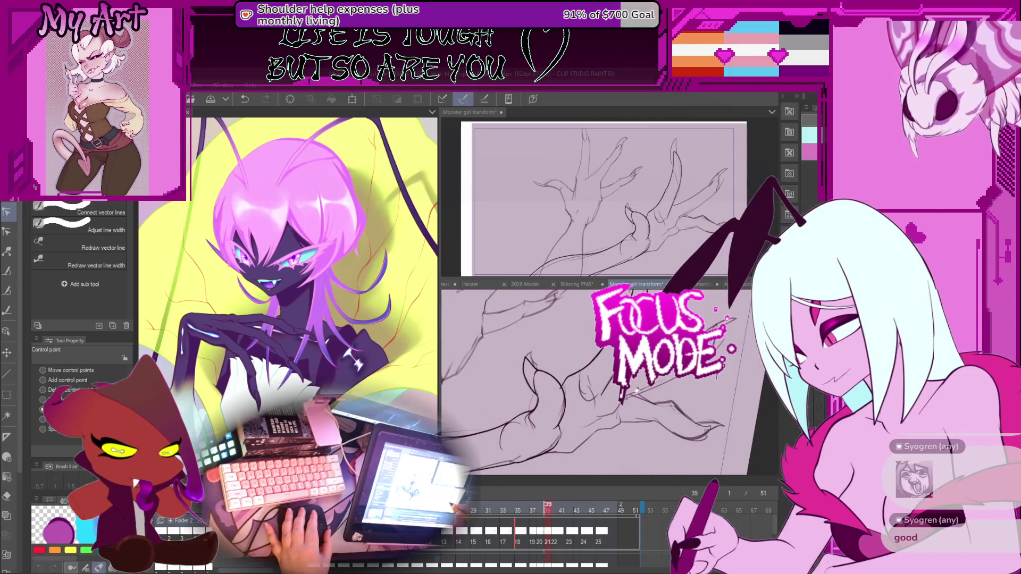
pyautogui.click(598, 429)
pyautogui.moveTo(611, 426)
pyautogui.mouseDown()
pyautogui.moveTo(607, 436)
pyautogui.moveTo(568, 392)
pyautogui.moveTo(578, 432)
pyautogui.mouseUp()
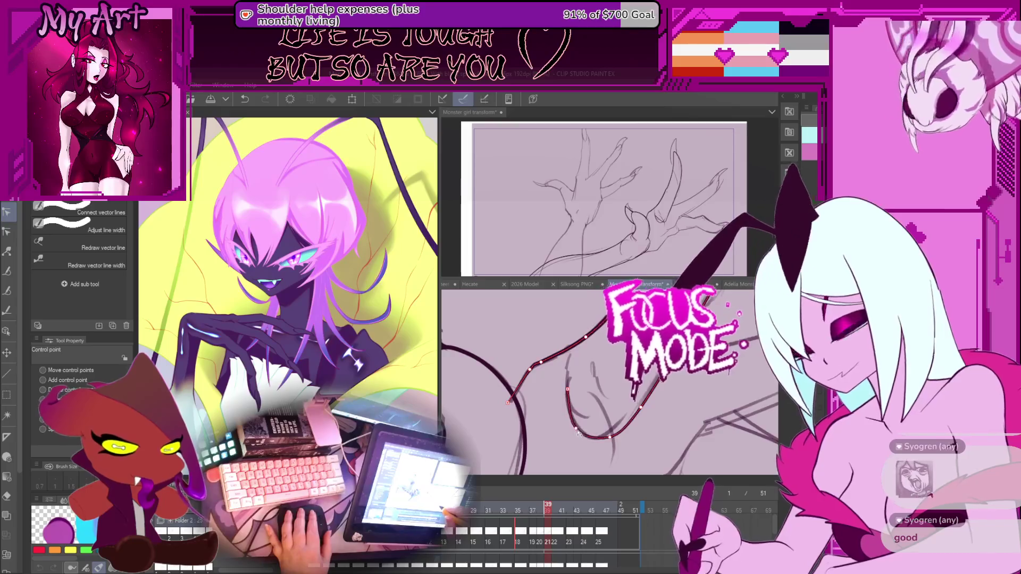
pyautogui.scroll(-1, 601, 420)
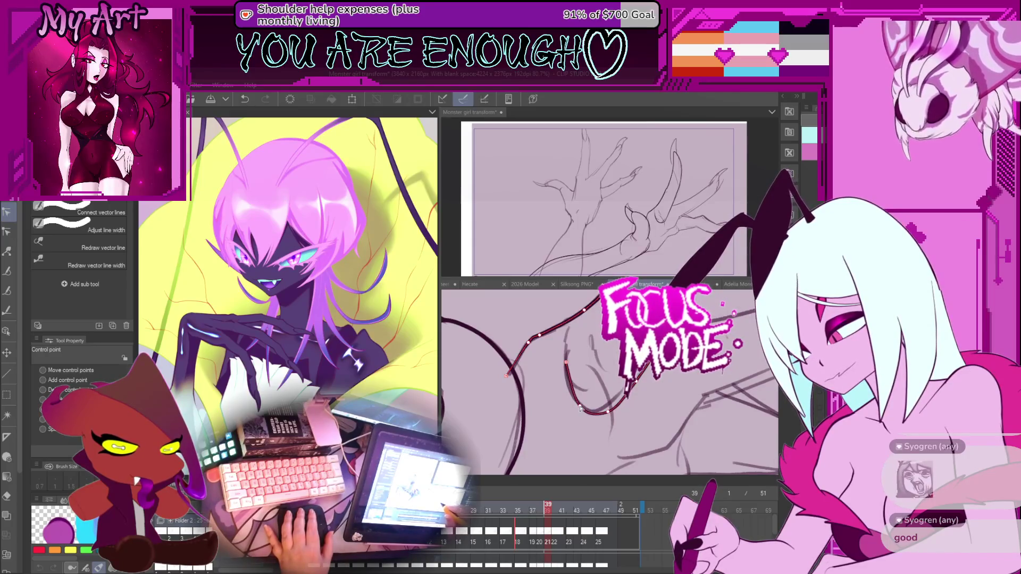
pyautogui.scroll(1, 579, 408)
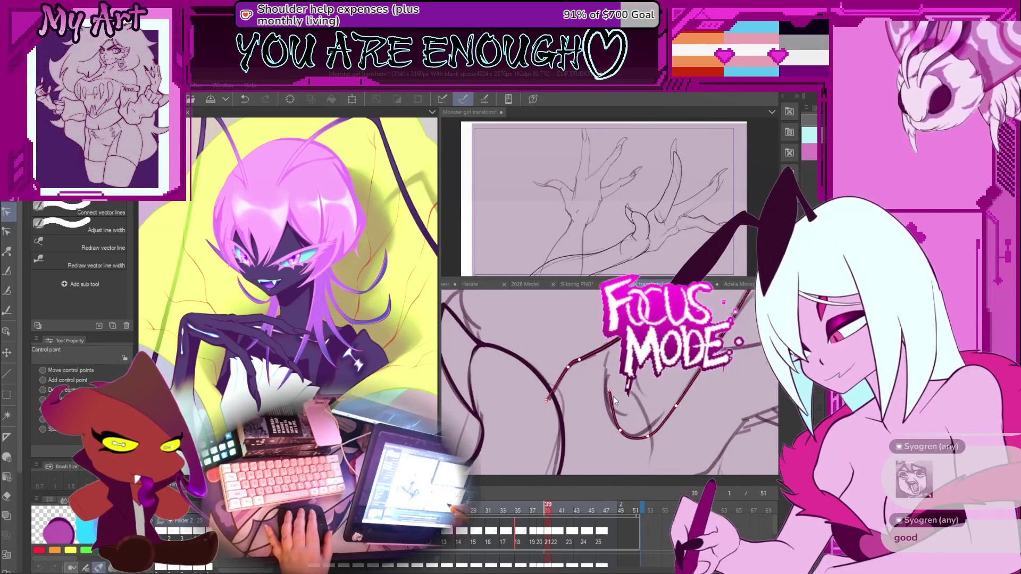
pyautogui.scroll(-1, 626, 418)
pyautogui.scroll(-1, 621, 427)
pyautogui.scroll(2, 617, 431)
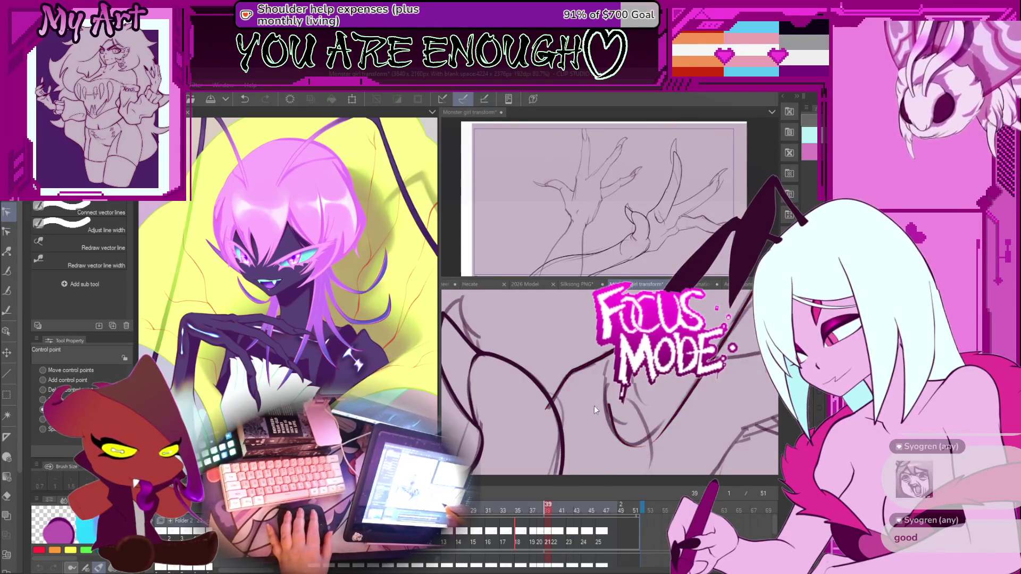
# Step: Select several claw curves on frame 39 and undo the most recent line edit
pyautogui.click(566, 423)
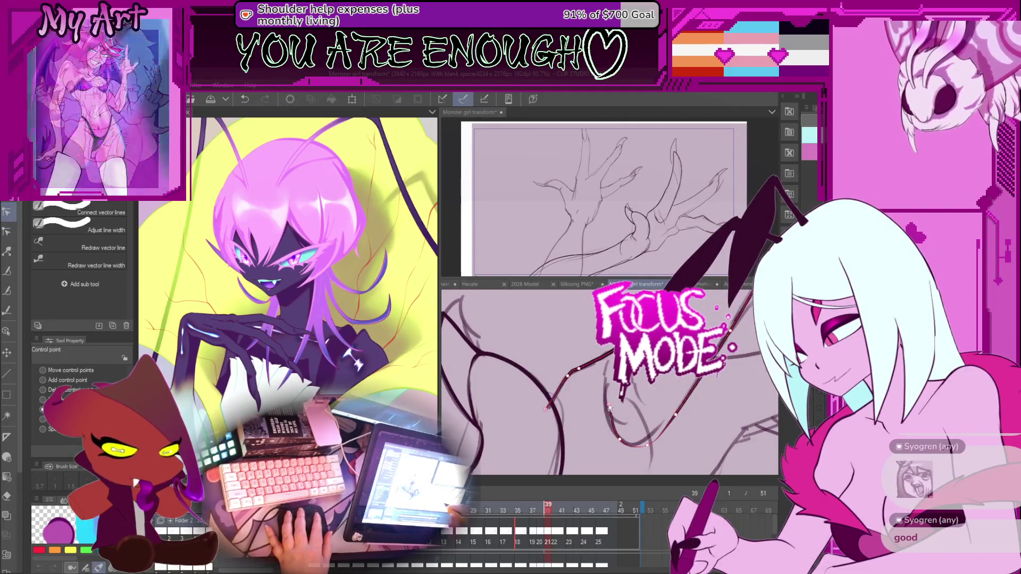
pyautogui.click(646, 447)
pyautogui.moveTo(658, 448); pyautogui.dragTo(639, 403)
pyautogui.click(645, 420)
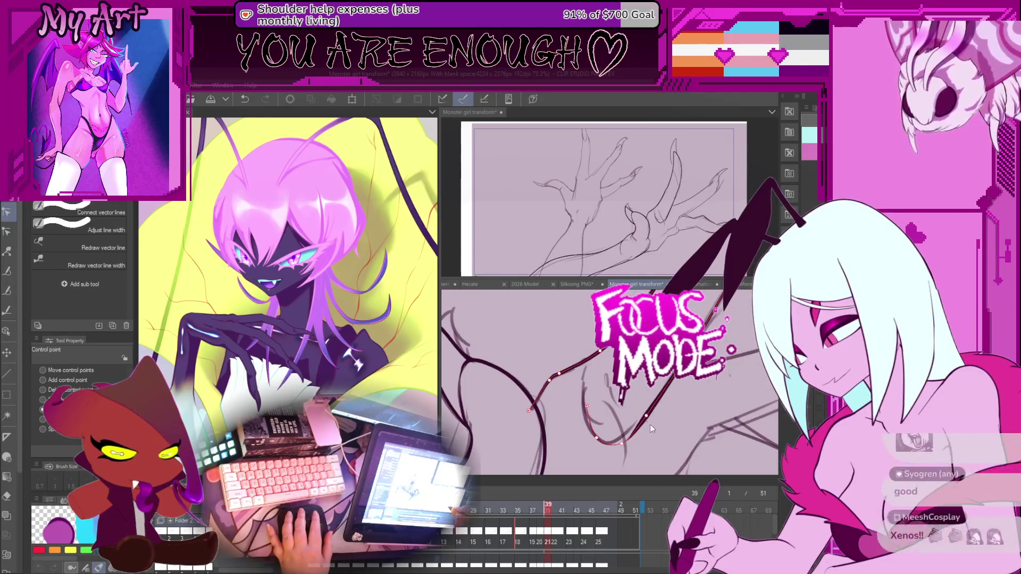
pyautogui.hotkey('ctrl', 'z')
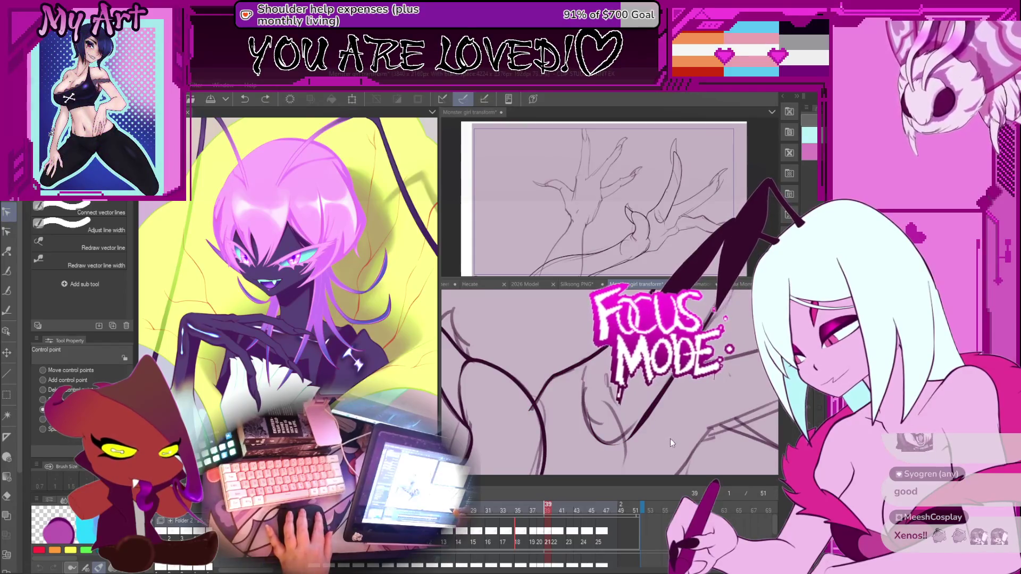
pyautogui.moveTo(651, 415); pyautogui.dragTo(636, 392)
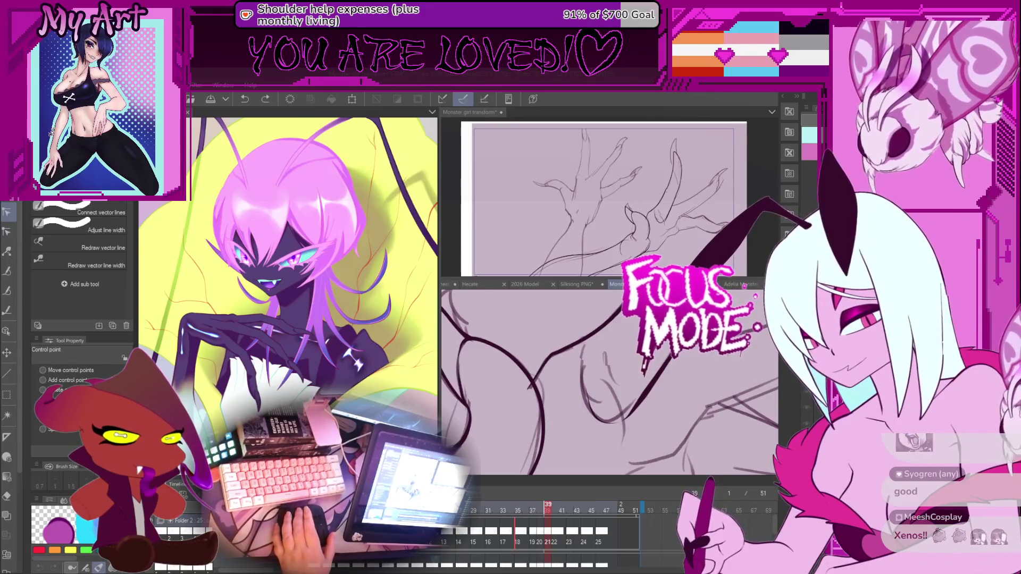
pyautogui.click(645, 396)
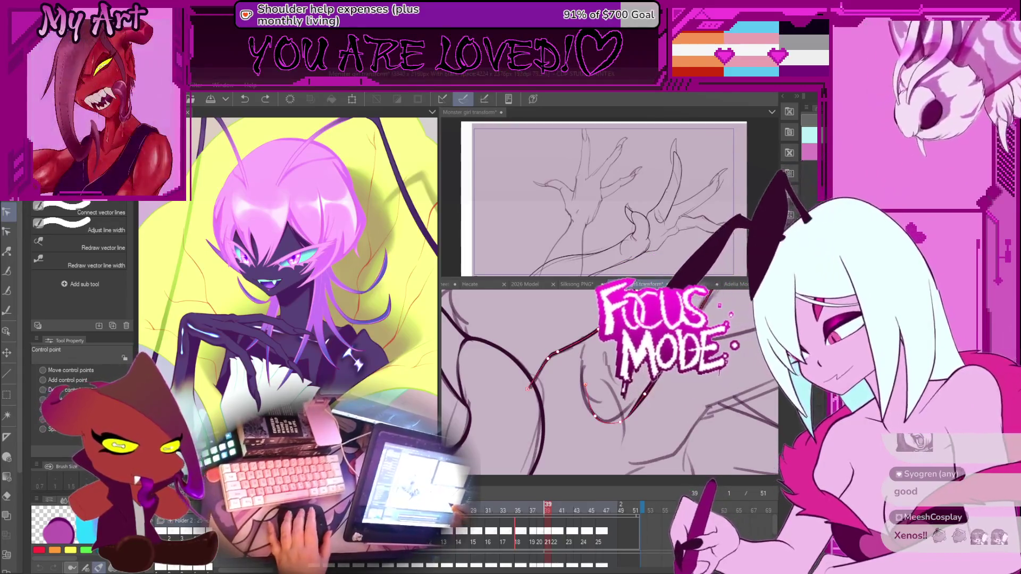
pyautogui.click(641, 391)
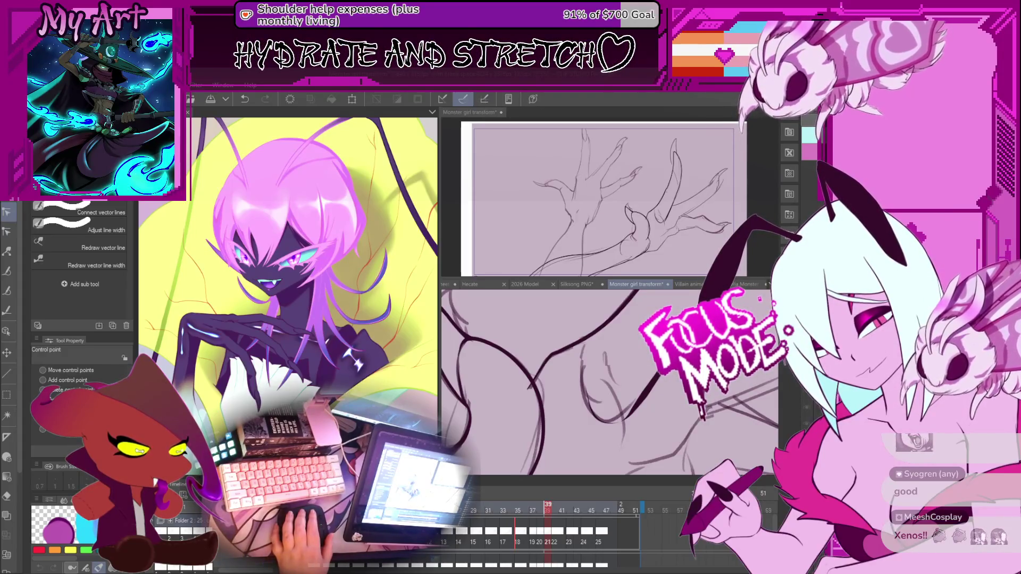
# Step: Rotate the view and pull the long diagonal stroke's top end farther right
pyautogui.click(558, 352)
pyautogui.moveTo(691, 373)
pyautogui.mouseDown()
pyautogui.moveTo(586, 381)
pyautogui.moveTo(593, 374)
pyautogui.moveTo(588, 400)
pyautogui.moveTo(562, 406)
pyautogui.mouseUp()
pyautogui.press('p')
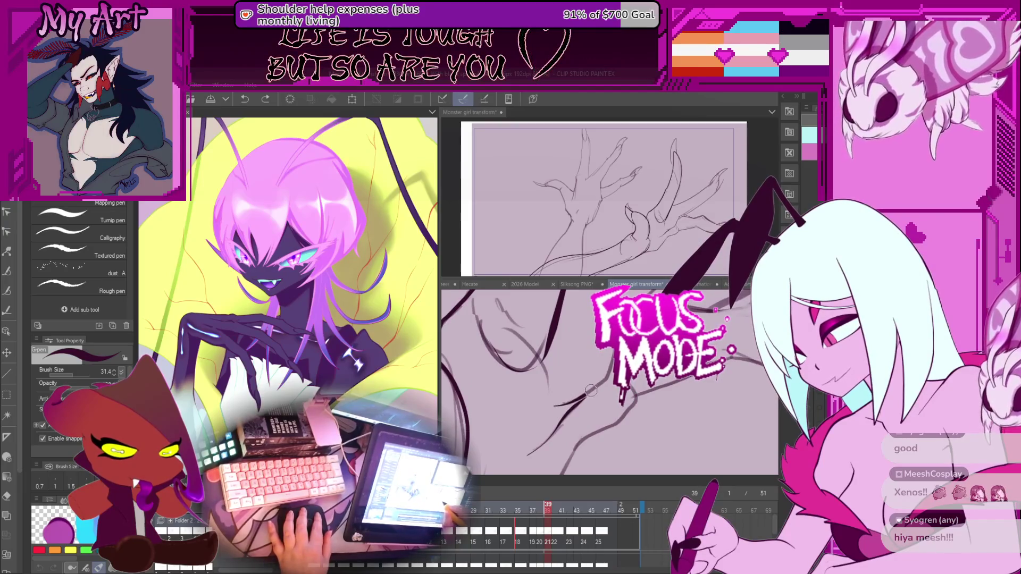
pyautogui.moveTo(564, 409)
pyautogui.mouseDown()
pyautogui.moveTo(573, 447)
pyautogui.moveTo(528, 419)
pyautogui.mouseUp()
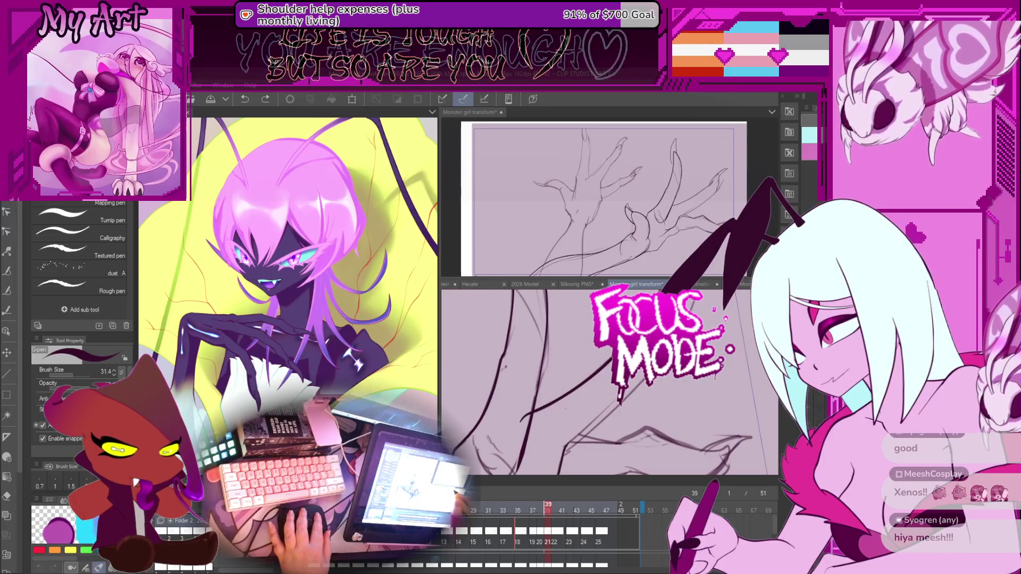
pyautogui.press('-')
pyautogui.press('-')
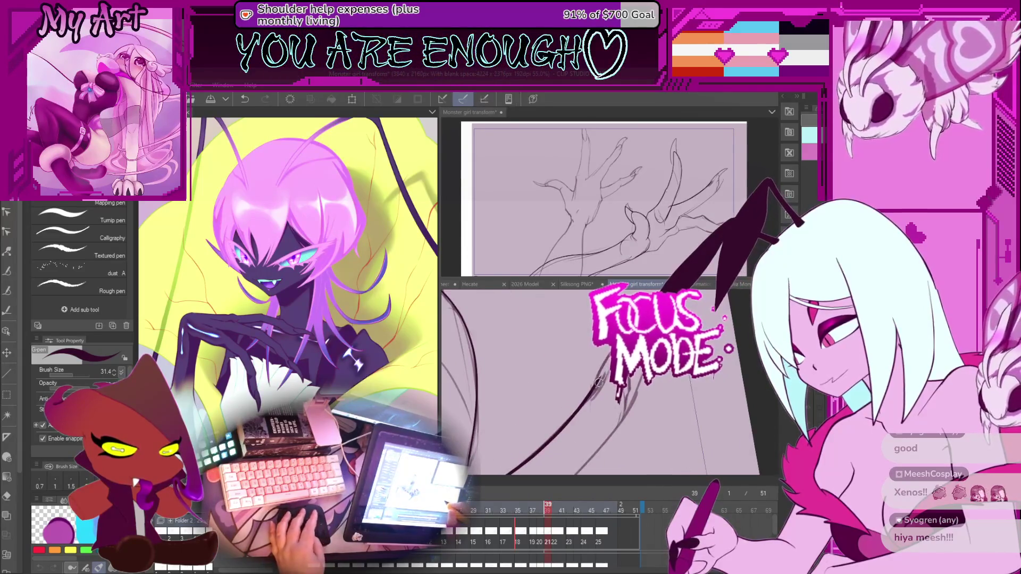
pyautogui.press('y')
pyautogui.press('-')
pyautogui.moveTo(602, 374); pyautogui.dragTo(662, 393)
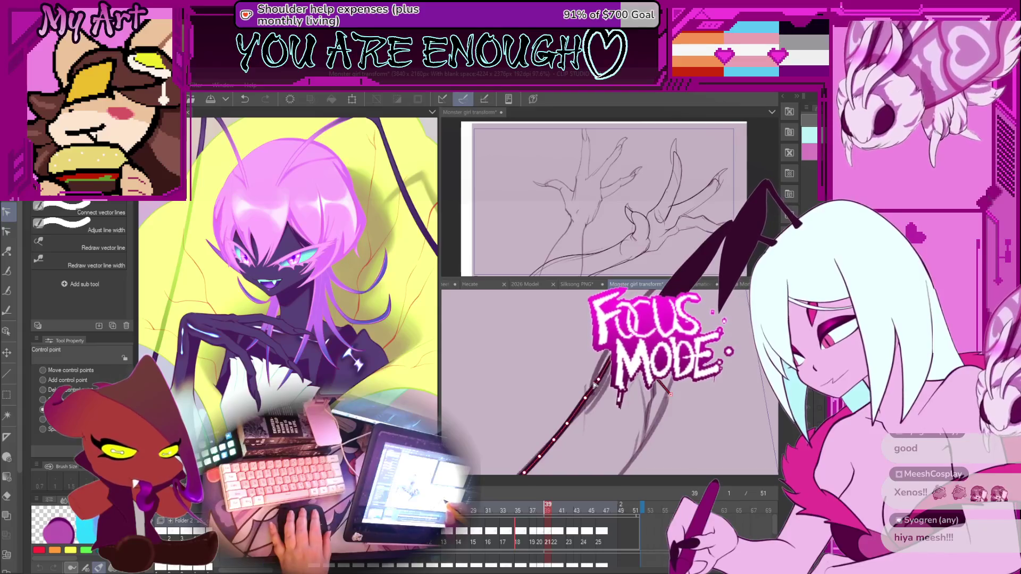
# Step: Draw a new vector pen stroke extending the long tail line, then check the neighbouring frame
pyautogui.scroll(-5, 593, 384)
pyautogui.scroll(3, 624, 396)
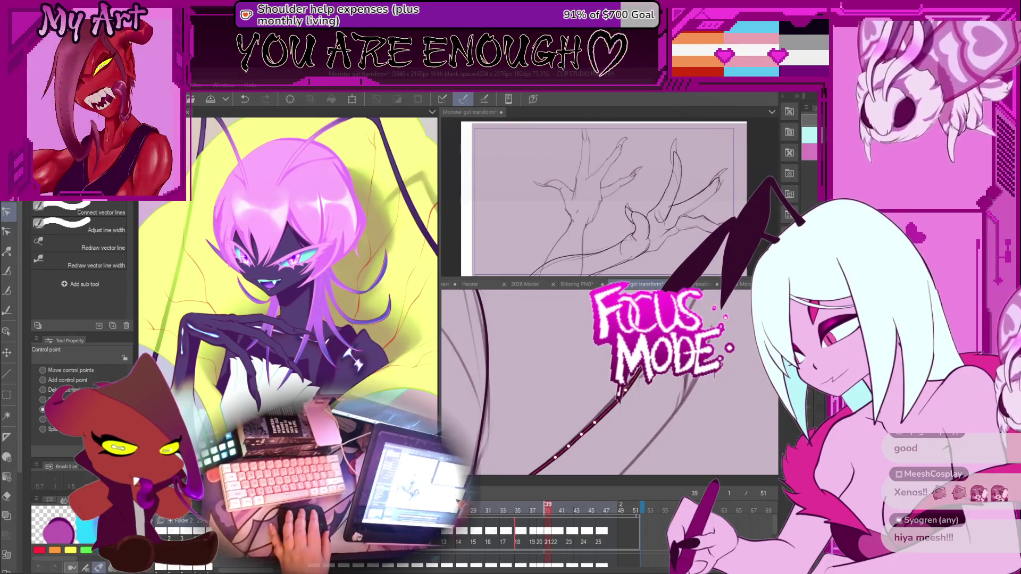
pyautogui.scroll(-3, 609, 380)
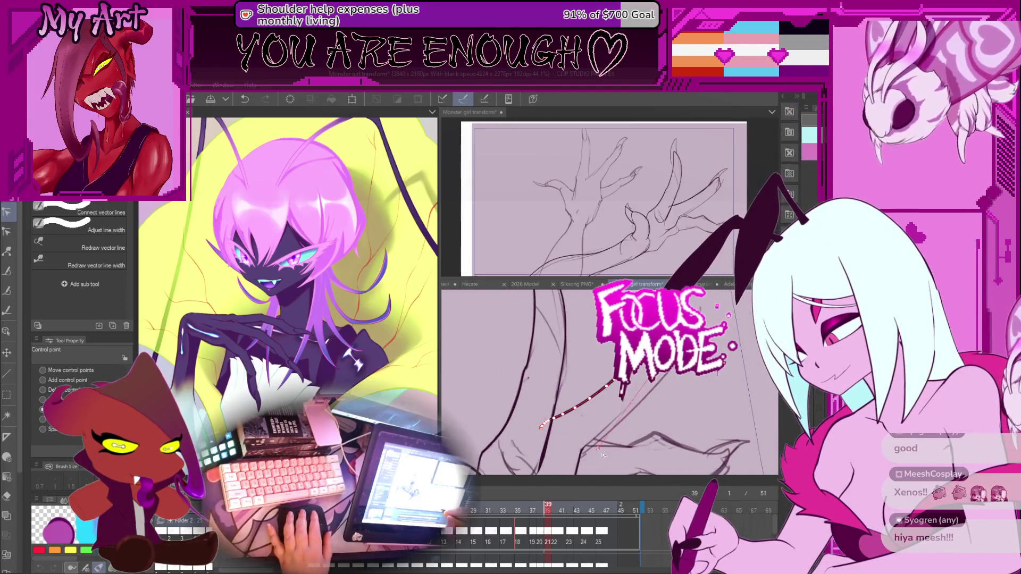
pyautogui.scroll(2, 591, 457)
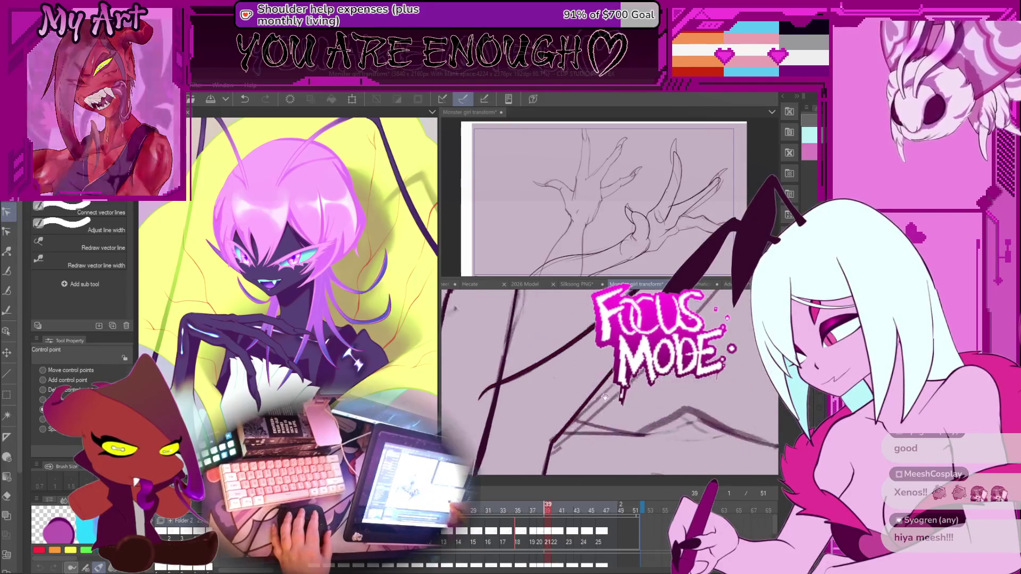
pyautogui.scroll(2, 602, 389)
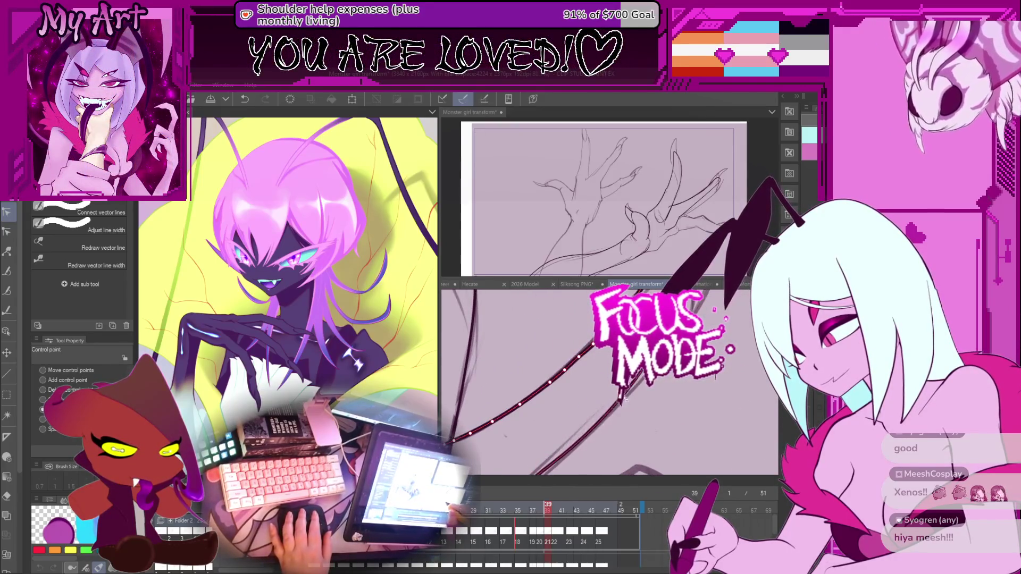
pyautogui.moveTo(628, 385); pyautogui.dragTo(627, 406)
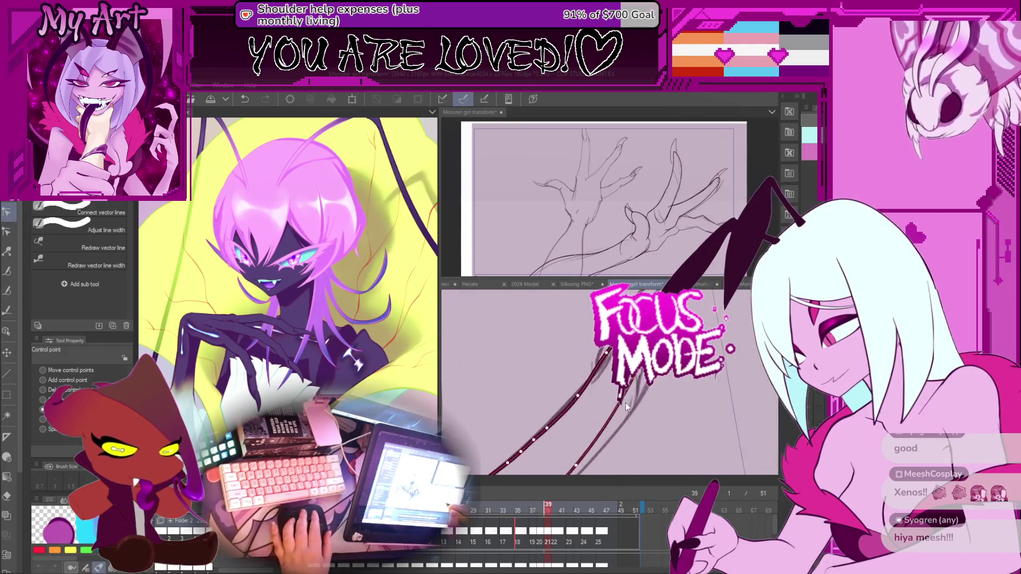
pyautogui.moveTo(642, 370); pyautogui.dragTo(628, 410)
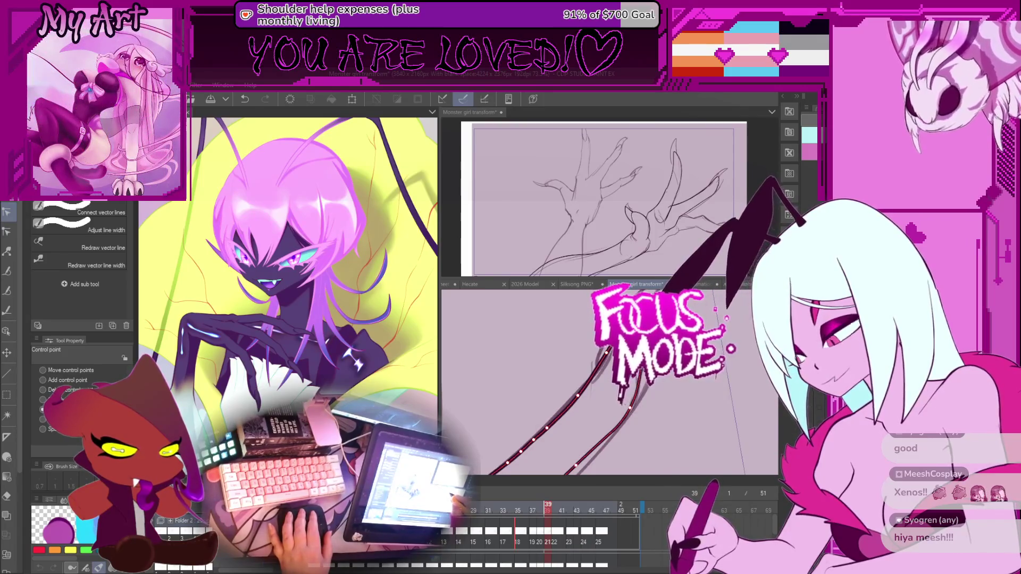
pyautogui.press('.')
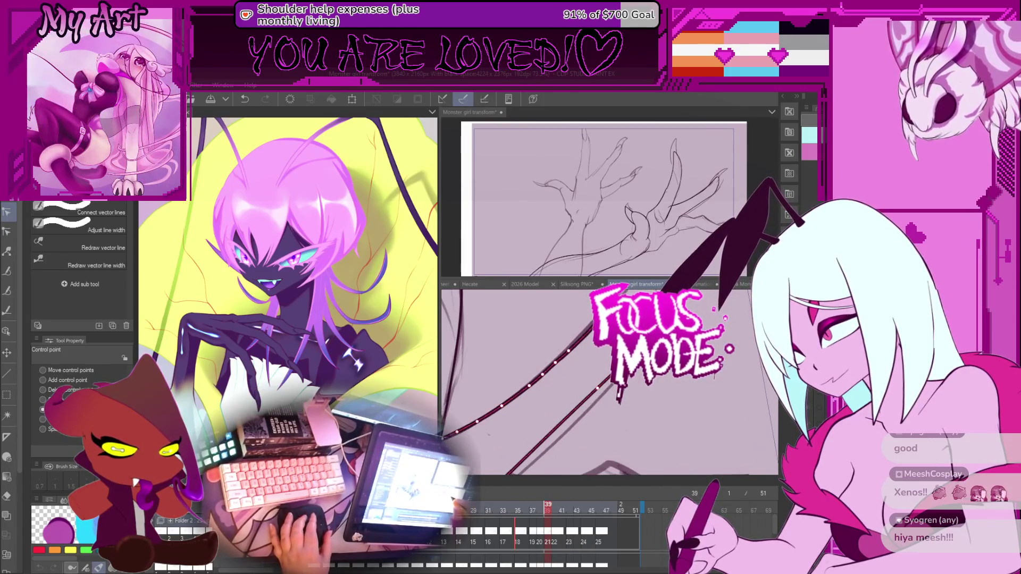
pyautogui.press(',')
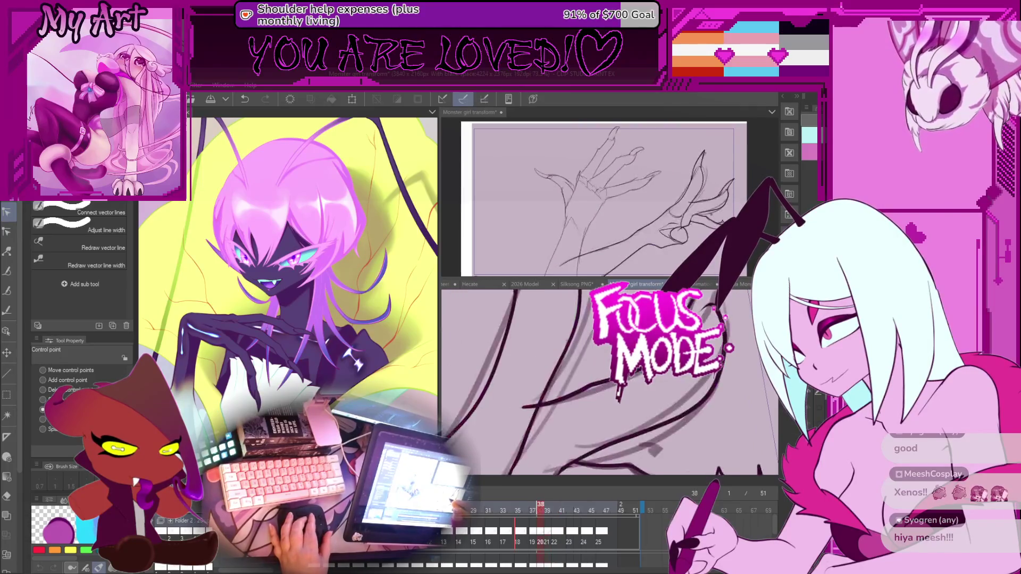
# Step: Retrace the tail smoother with Redraw vector line, undo two extra changes, and show frame 38
pyautogui.press(',')
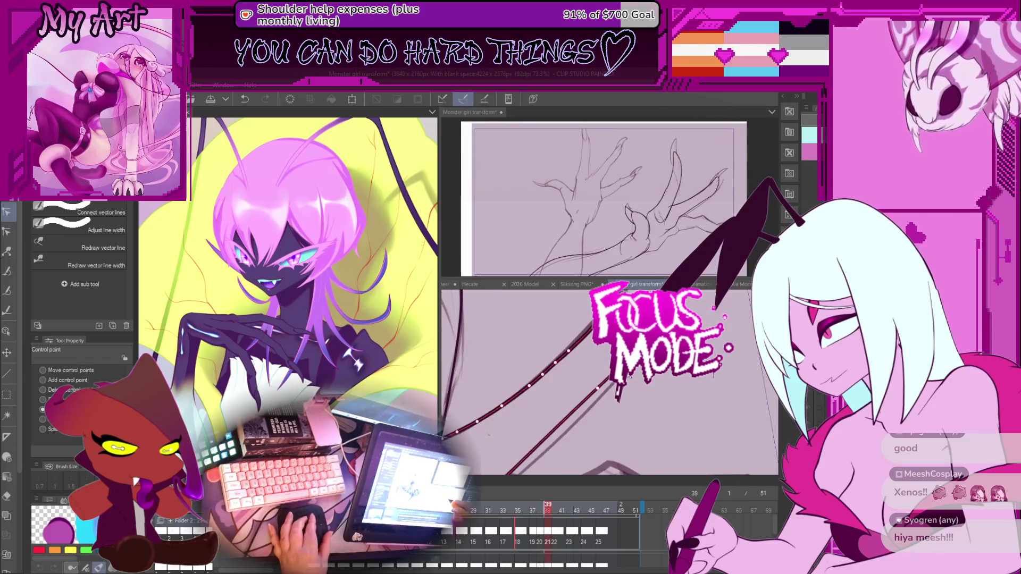
pyautogui.moveTo(481, 472); pyautogui.dragTo(611, 389)
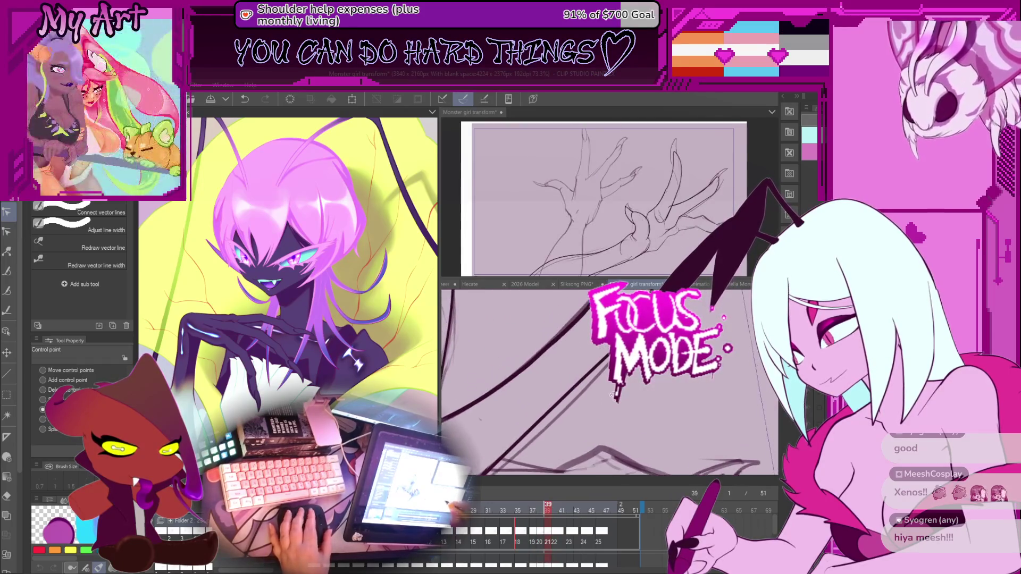
pyautogui.scroll(-3, 611, 391)
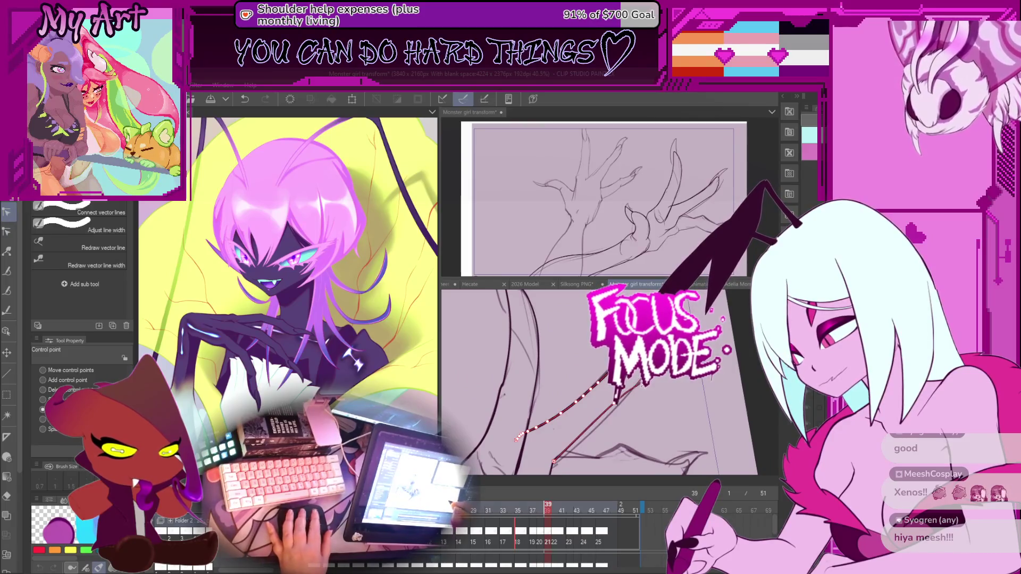
pyautogui.hotkey('ctrl', 'z')
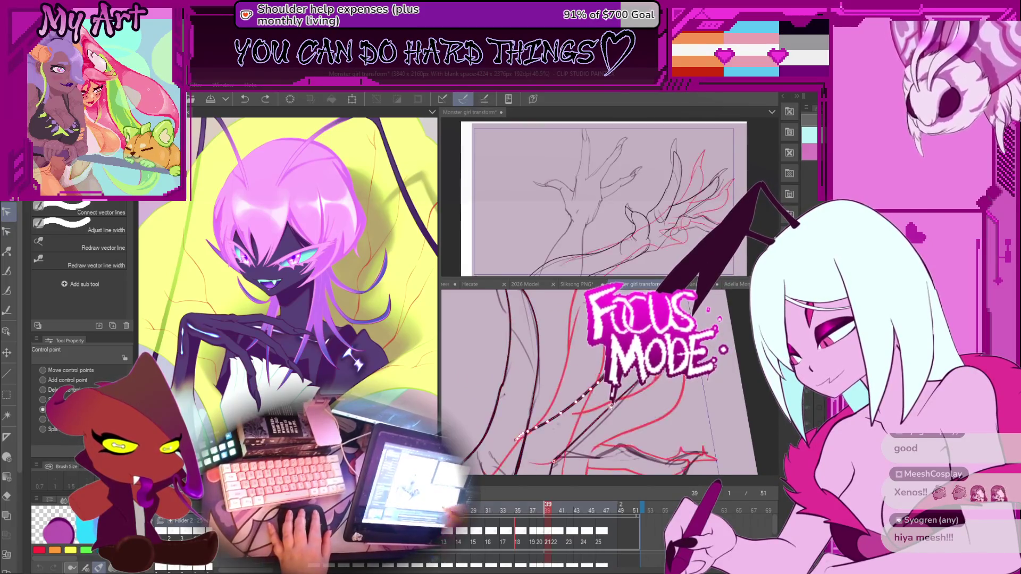
pyautogui.scroll(1, 592, 415)
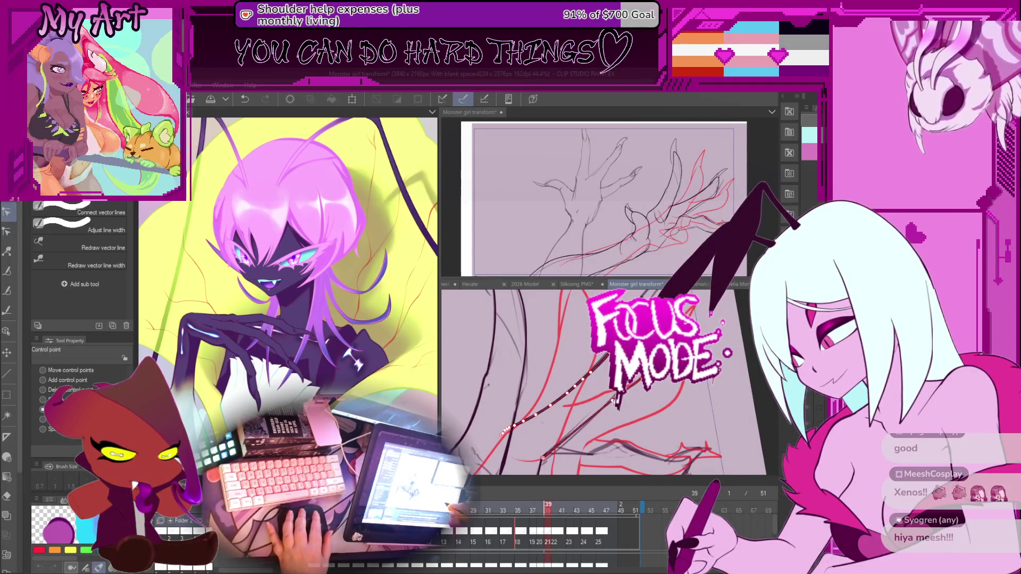
pyautogui.scroll(1, 633, 378)
pyautogui.hotkey('ctrl', 'z')
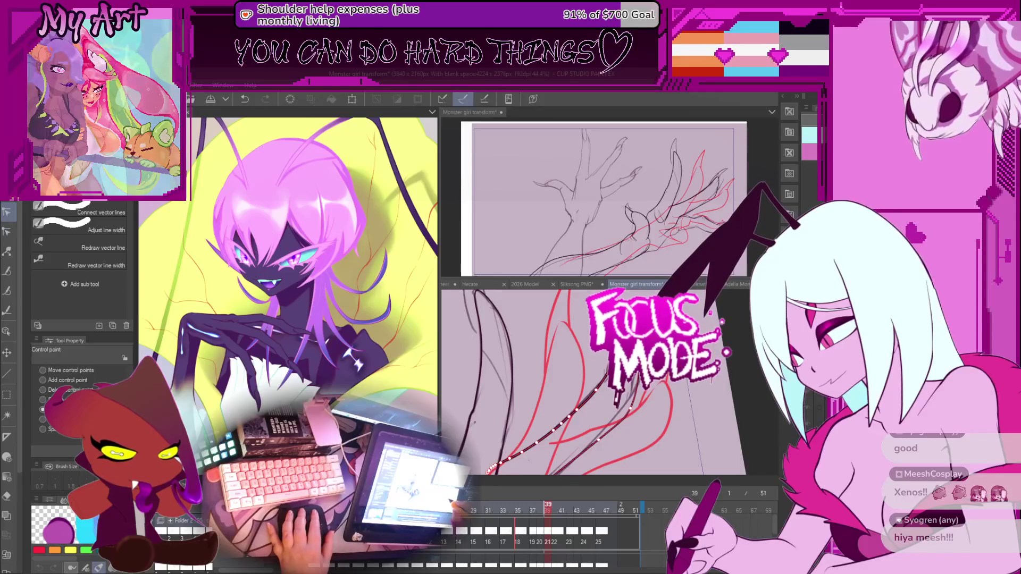
pyautogui.moveTo(622, 372); pyautogui.dragTo(630, 388)
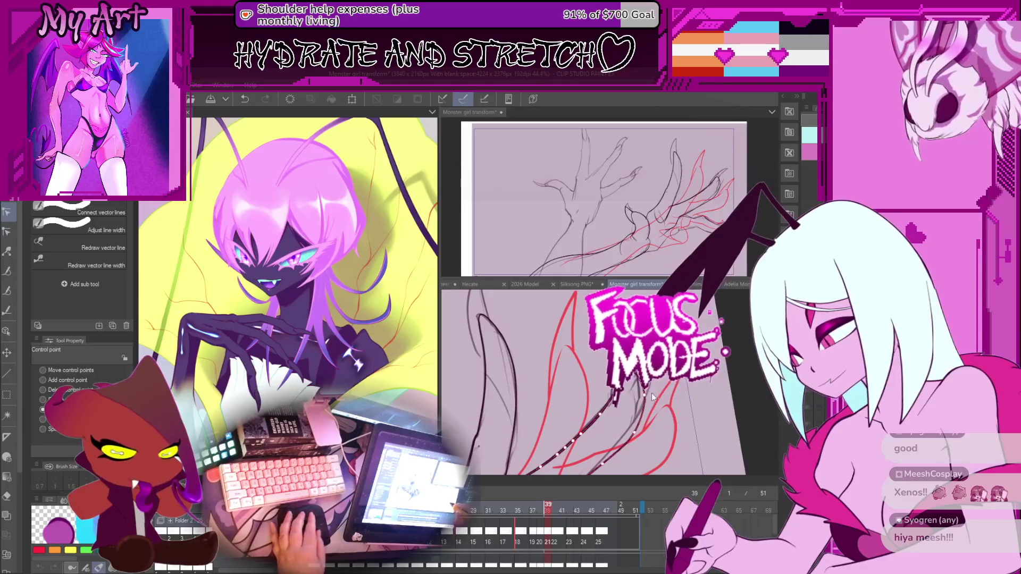
pyautogui.press('Left')
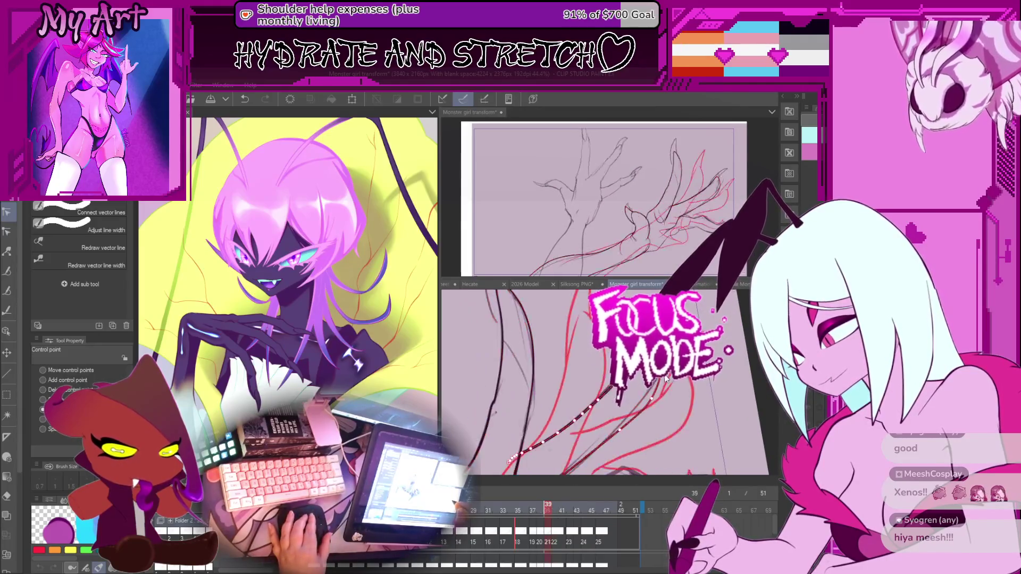
# Step: Select the dark tail vector line near the claw on frame 39 with the Object tool
pyautogui.press('m')
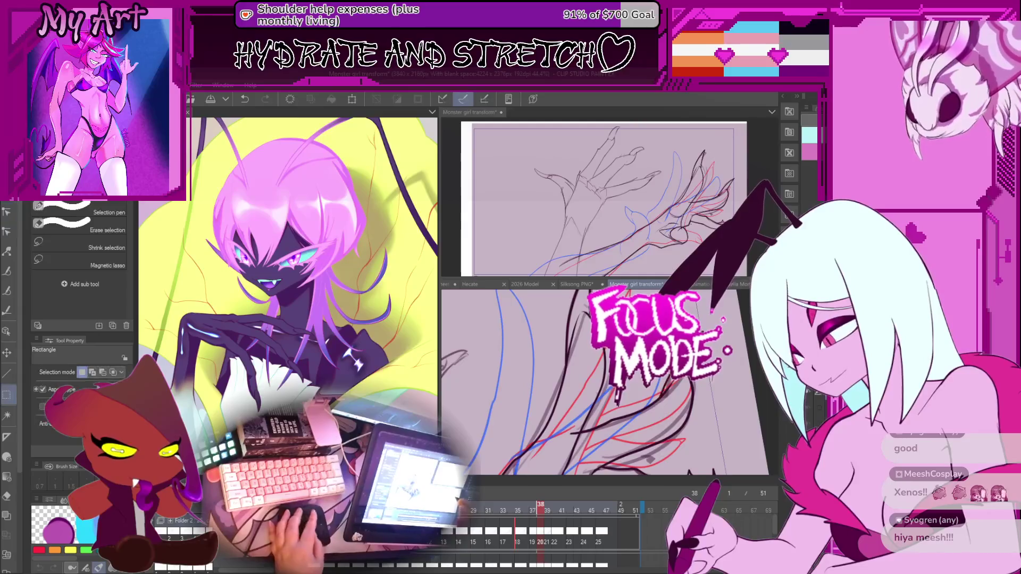
pyautogui.press('o')
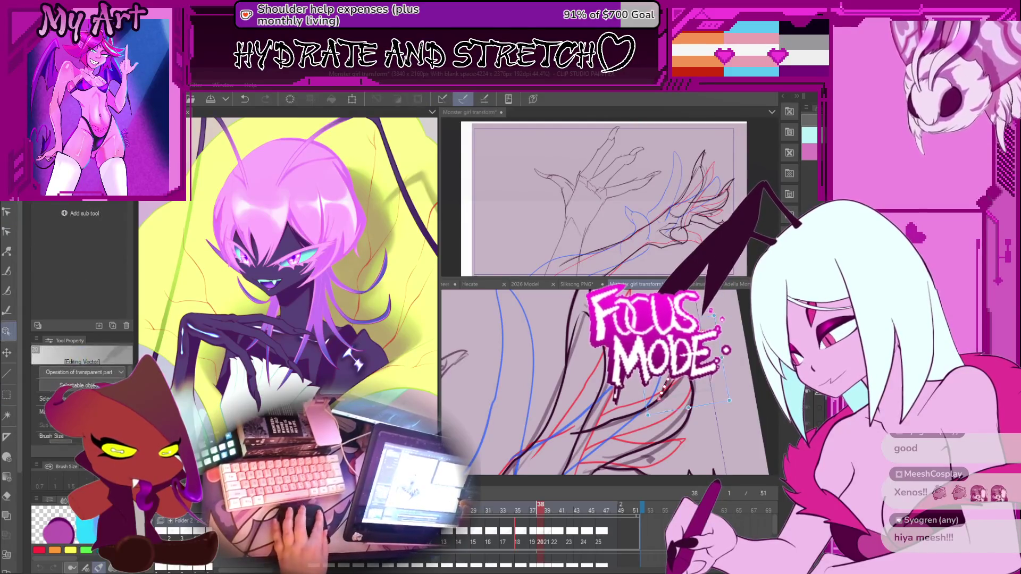
pyautogui.click(659, 396)
pyautogui.press('Right')
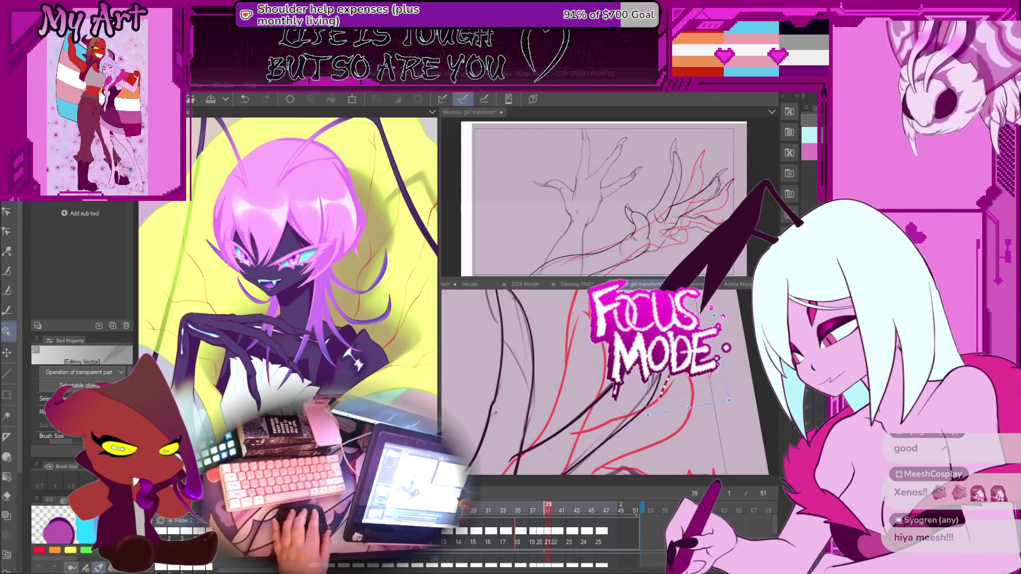
pyautogui.click(646, 377)
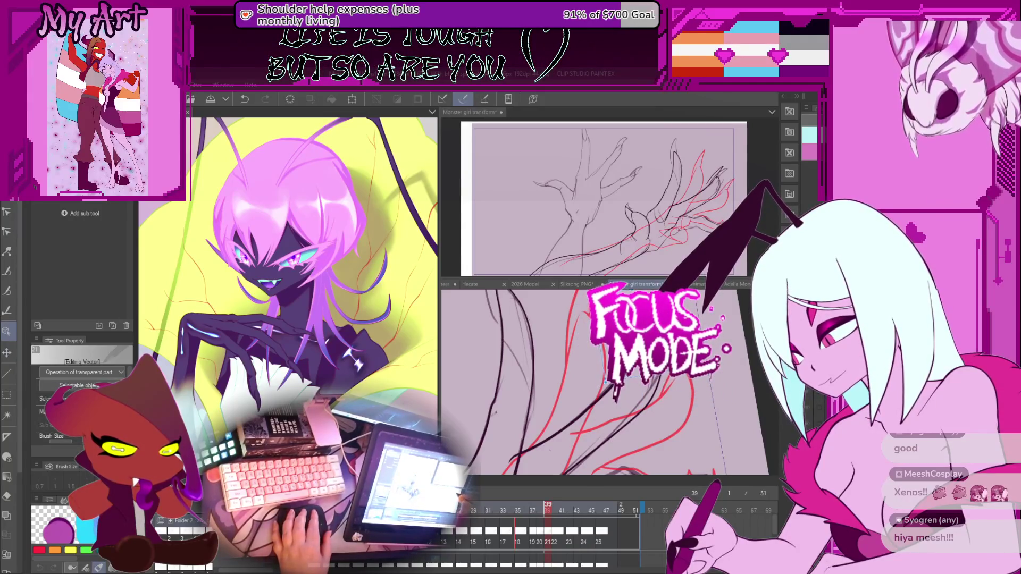
pyautogui.scroll(2, 611, 383)
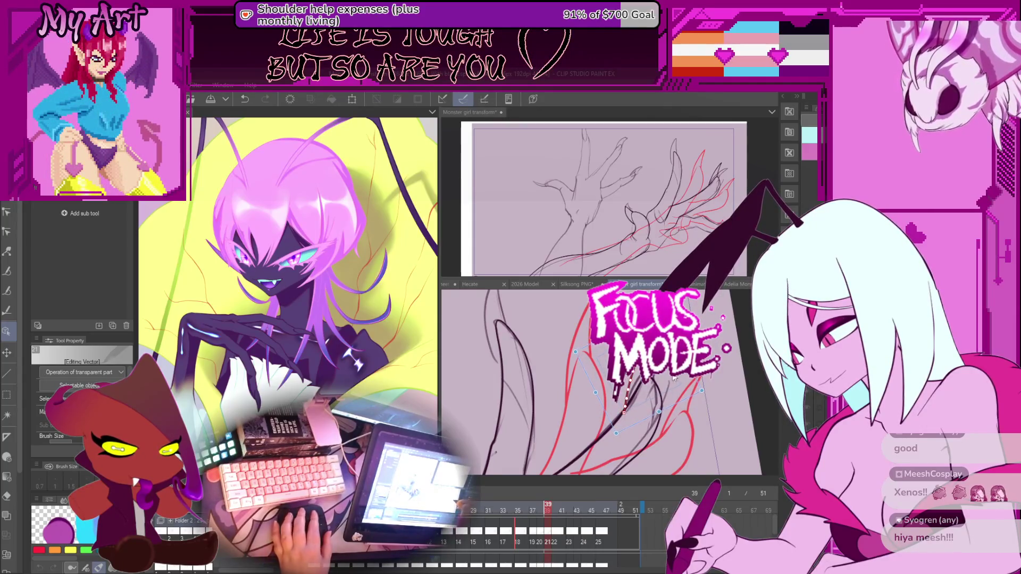
pyautogui.moveTo(674, 379); pyautogui.dragTo(662, 387)
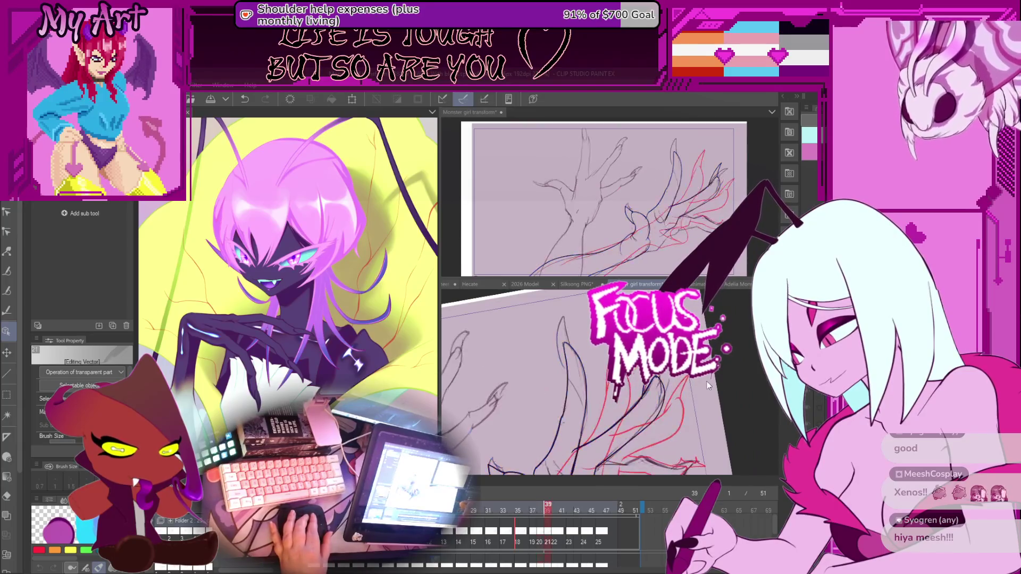
# Step: Compare the tail motion across frames 38, 39 and 40, ending on frame 39 with Control point
pyautogui.press('Right')
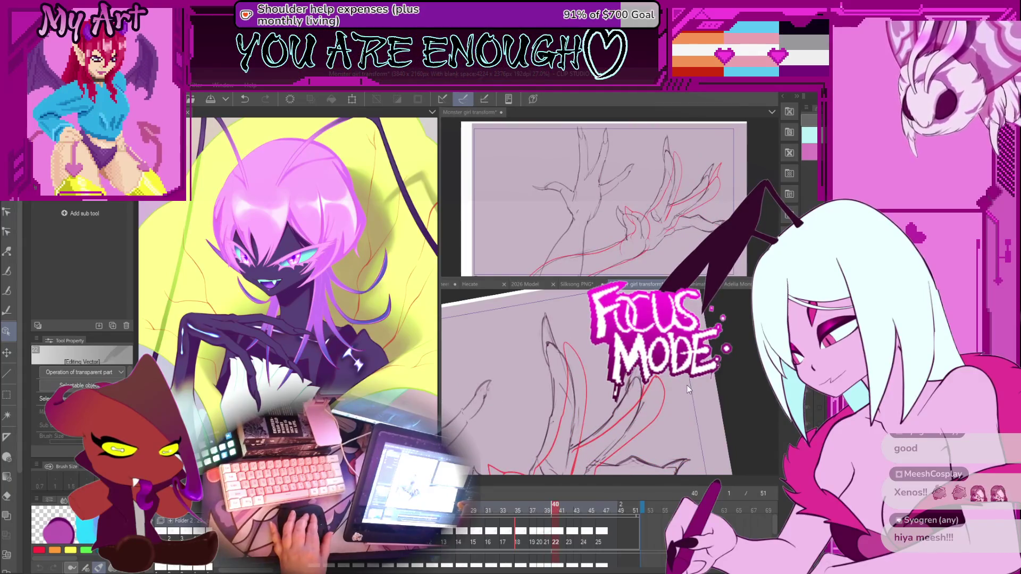
pyautogui.press('Left')
pyautogui.press('Right')
pyautogui.press('Left')
pyautogui.press('Right')
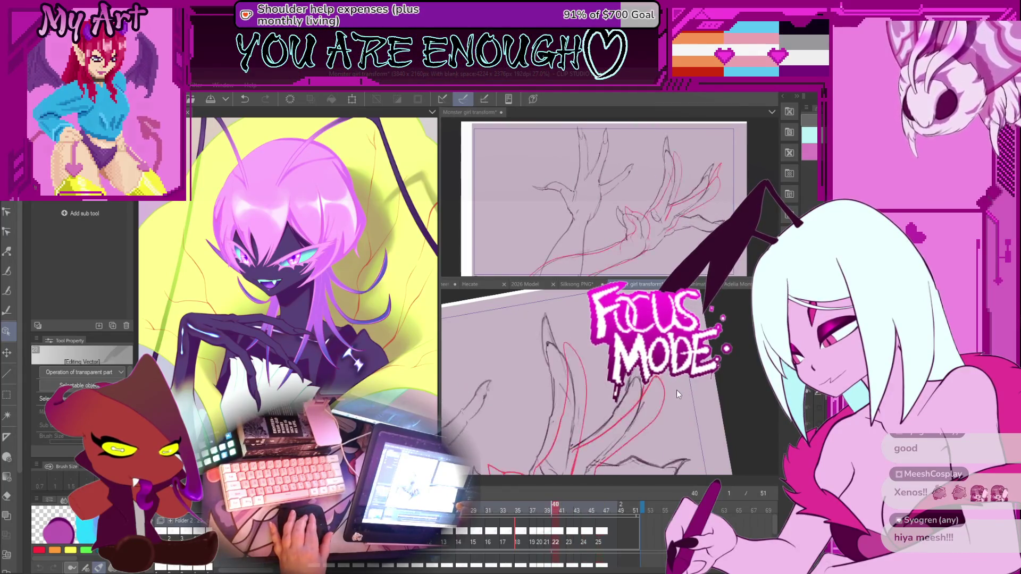
pyautogui.press('Left')
pyautogui.press('Left')
pyautogui.scroll(3, 668, 392)
pyautogui.press('Right')
pyautogui.press('Right')
pyautogui.scroll(3, 658, 376)
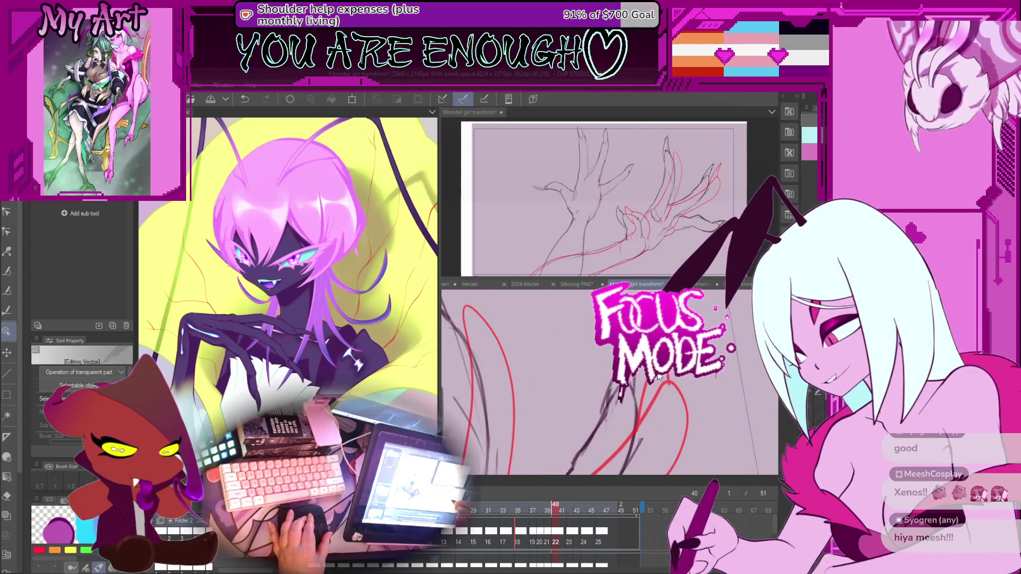
pyautogui.press('Left')
pyautogui.press('Left')
pyautogui.press('Right')
pyautogui.press('y')
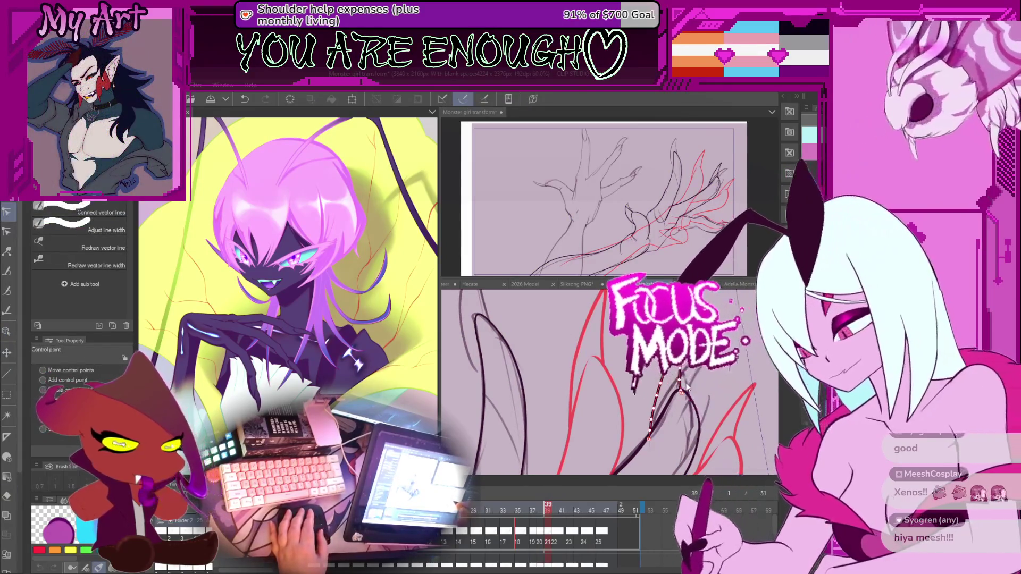
# Step: Reshape the lower end of the tail line and select the dark tail stroke with the Object tool
pyautogui.moveTo(648, 438); pyautogui.dragTo(652, 426)
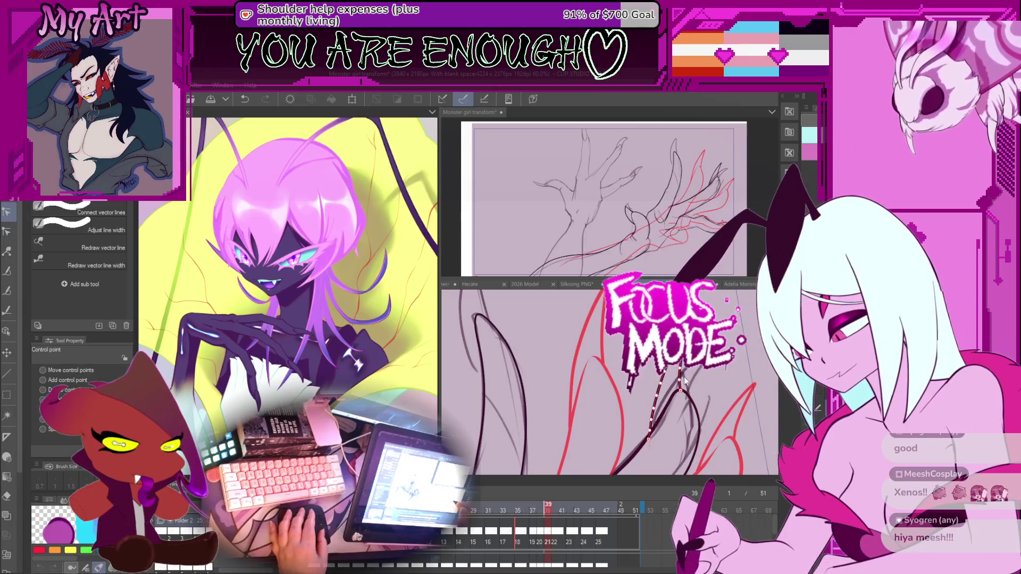
pyautogui.press('m')
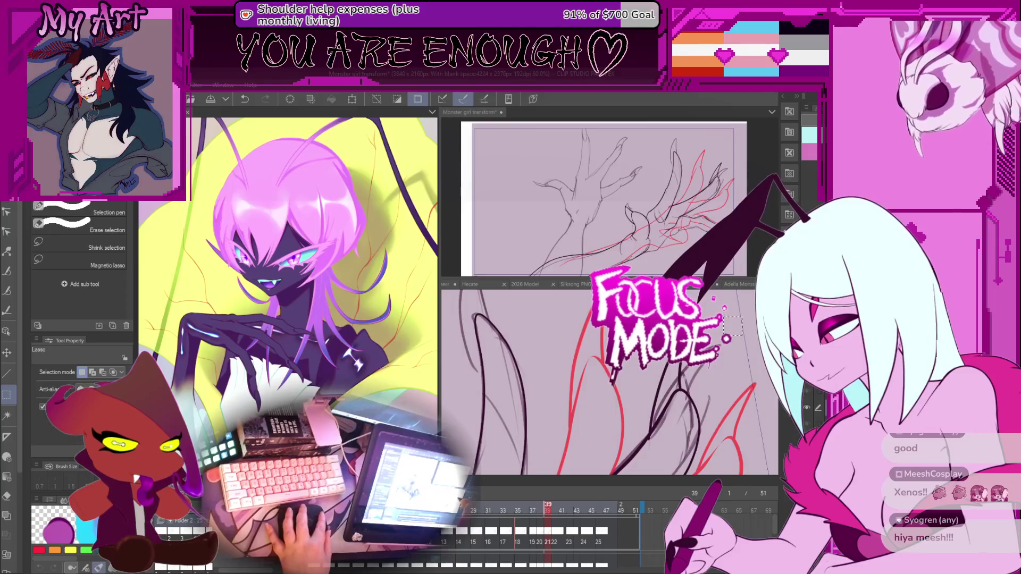
pyautogui.press('o')
pyautogui.click(708, 376)
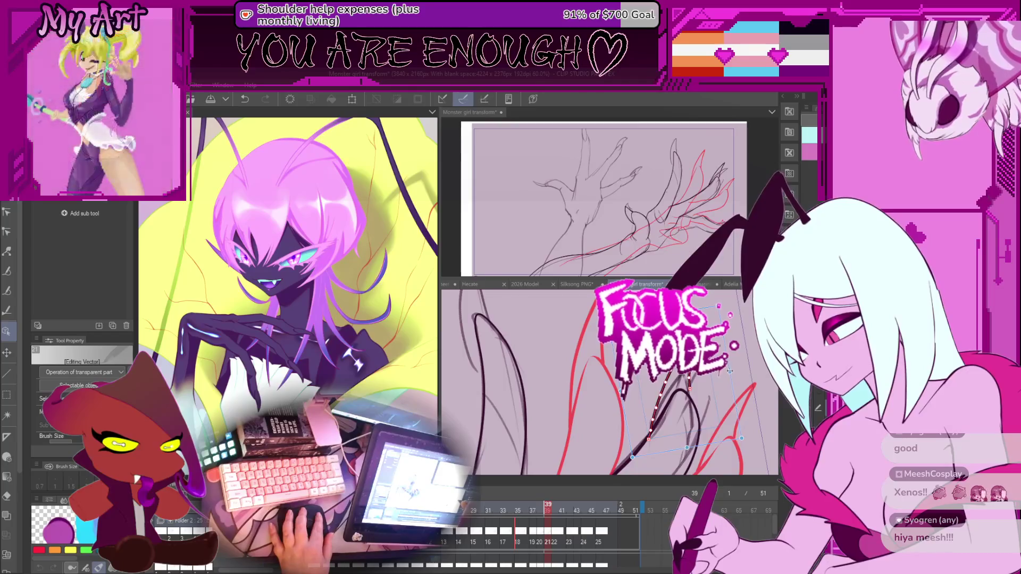
pyautogui.scroll(-1, 722, 373)
pyautogui.click(643, 409)
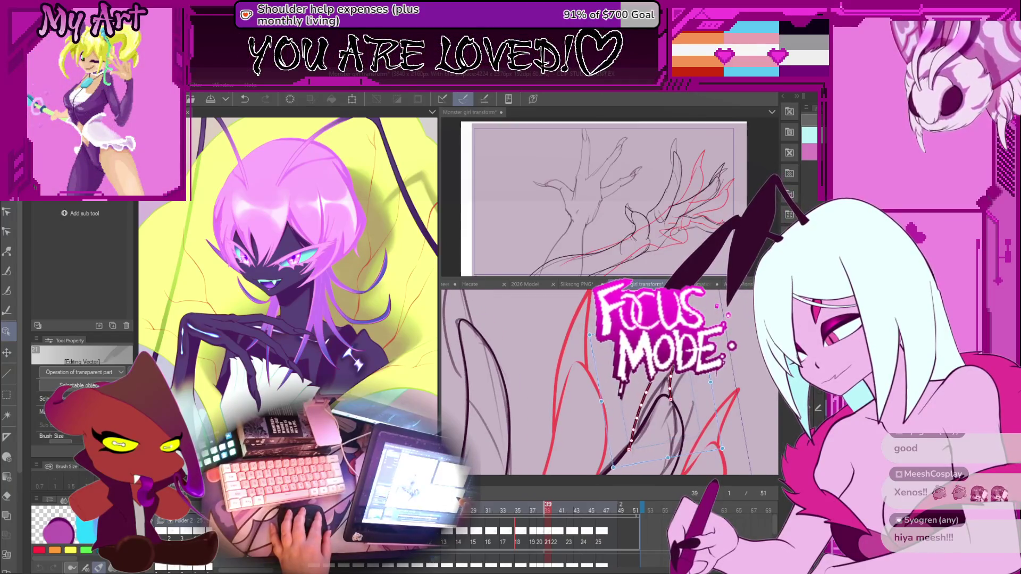
# Step: Delete the selected red strokes, then undo to restore them and pick Control point
pyautogui.scroll(-3, 664, 399)
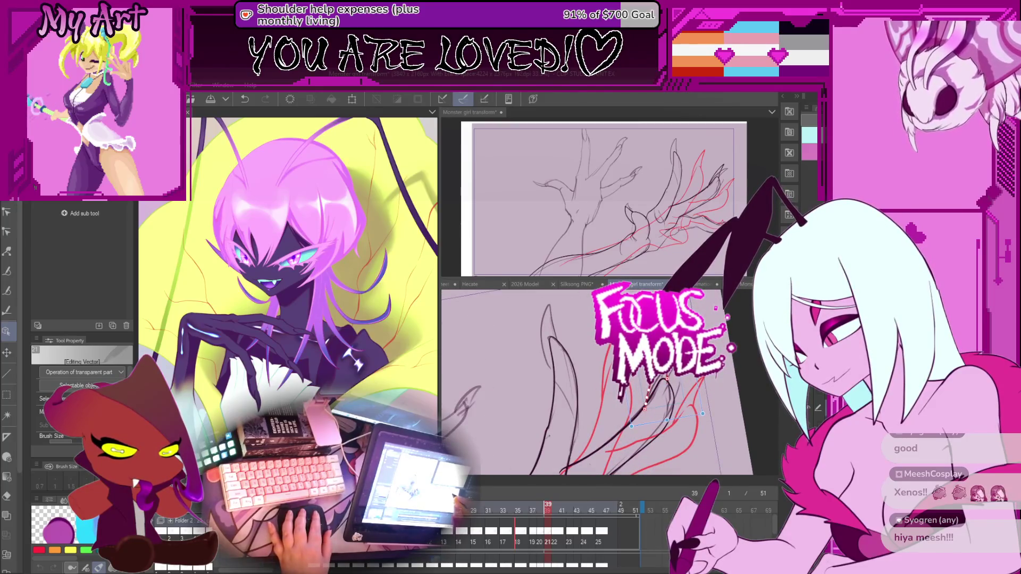
pyautogui.scroll(-3, 696, 395)
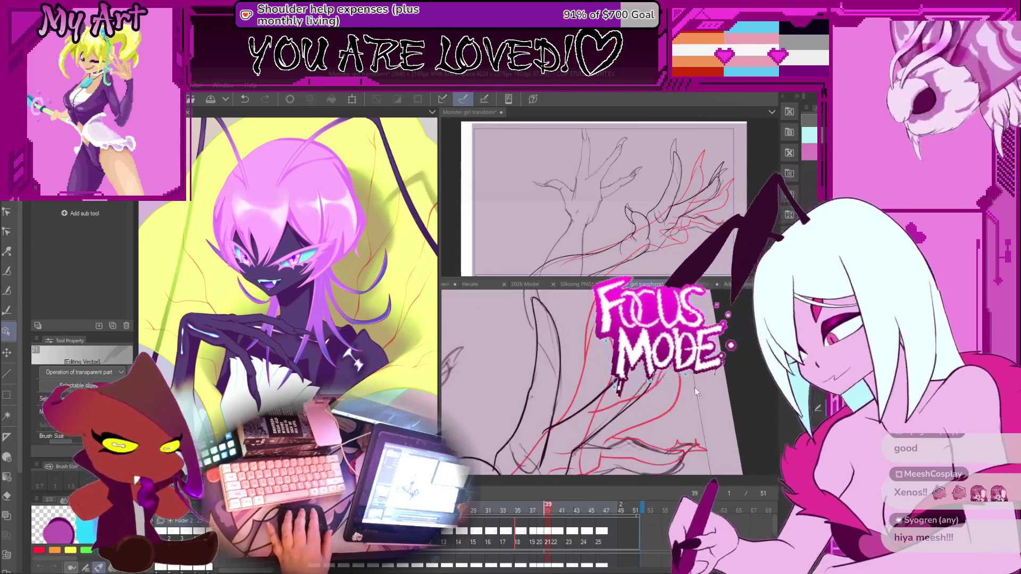
pyautogui.scroll(2, 697, 395)
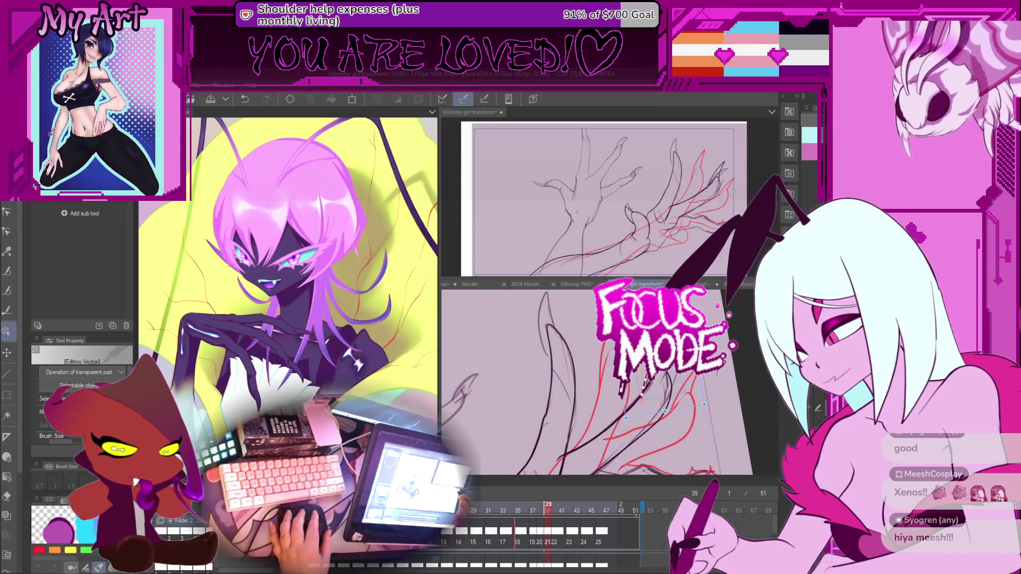
pyautogui.scroll(1, 596, 366)
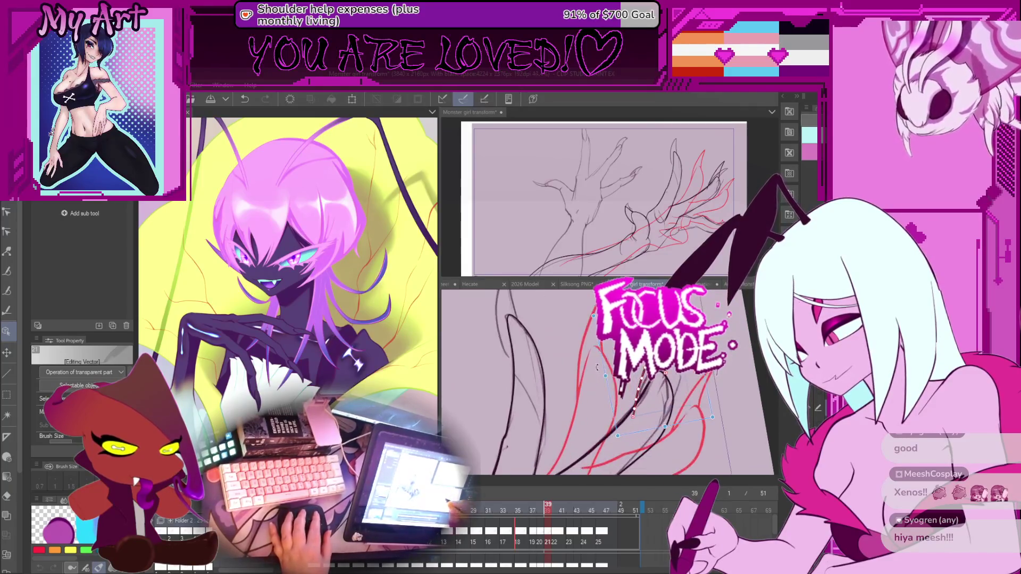
pyautogui.press('Delete')
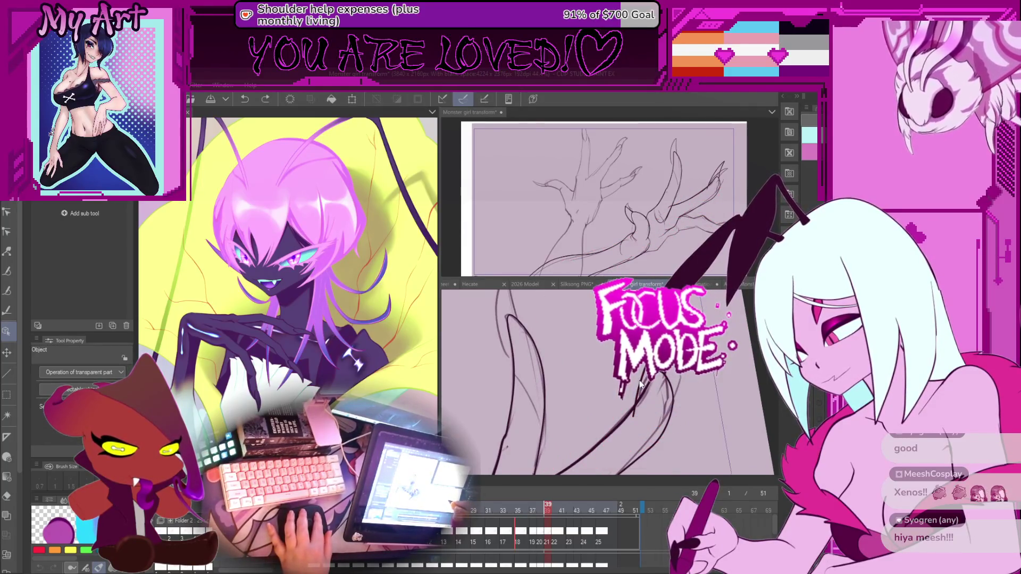
pyautogui.hotkey('ctrl', 'z')
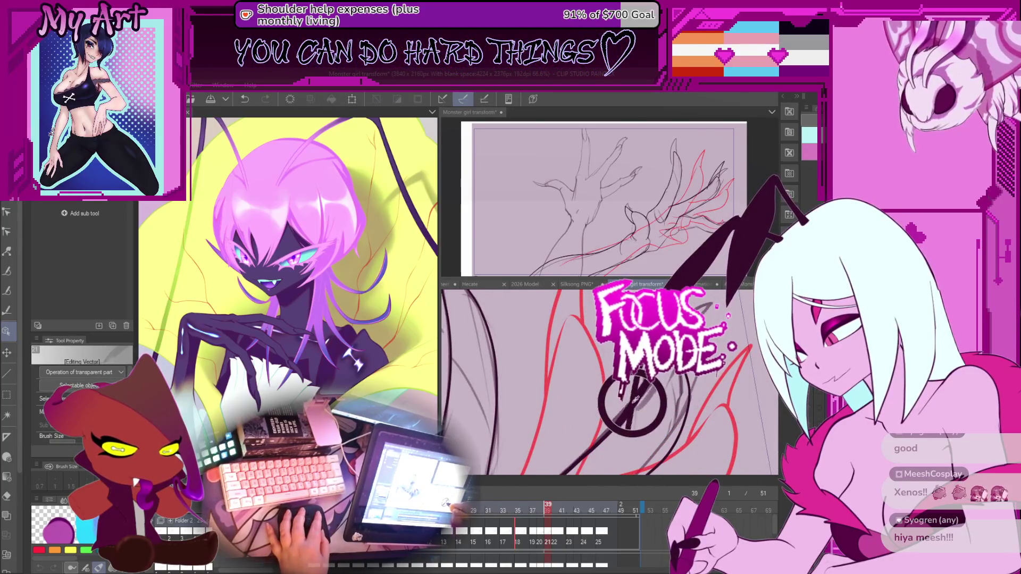
pyautogui.press('y')
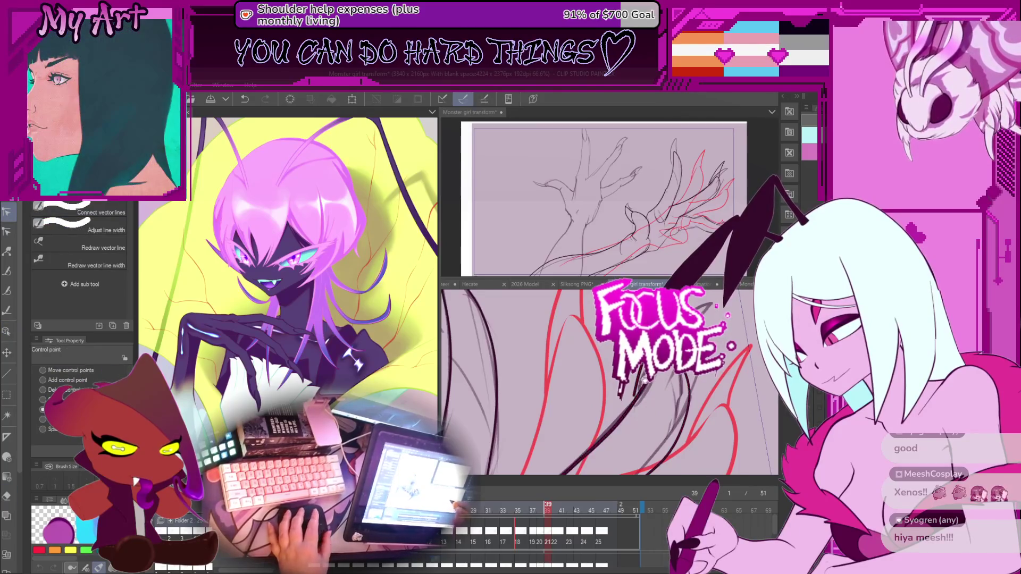
pyautogui.moveTo(645, 377); pyautogui.dragTo(648, 409)
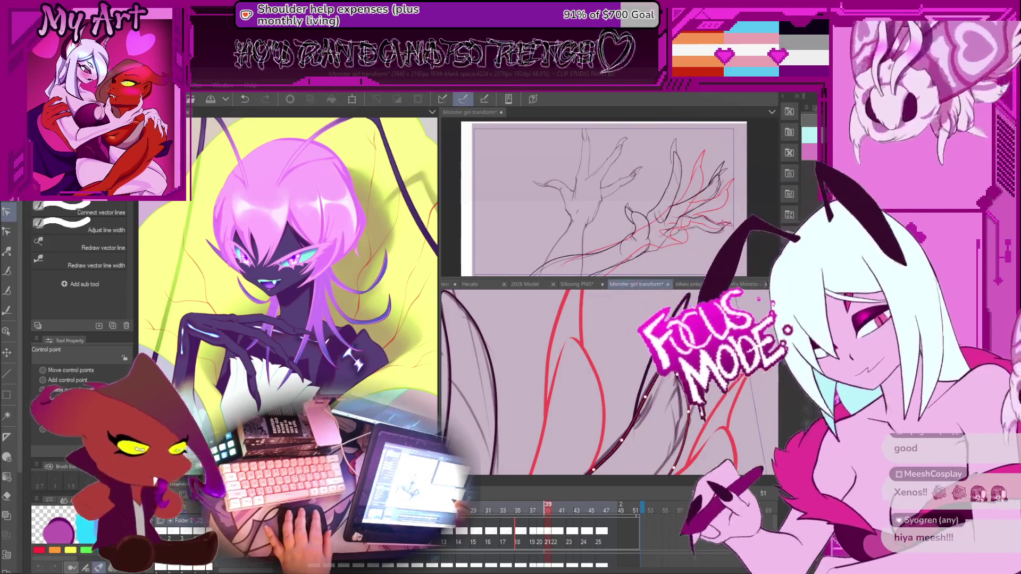
pyautogui.moveTo(666, 374); pyautogui.dragTo(670, 387)
pyautogui.click(672, 369)
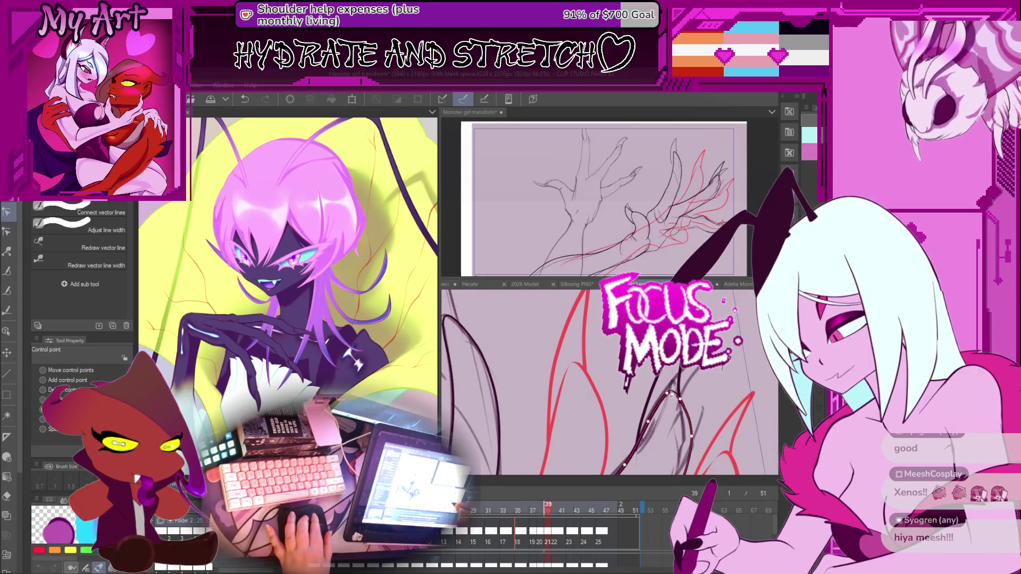
pyautogui.press(',')
pyautogui.press('.')
pyautogui.press(',')
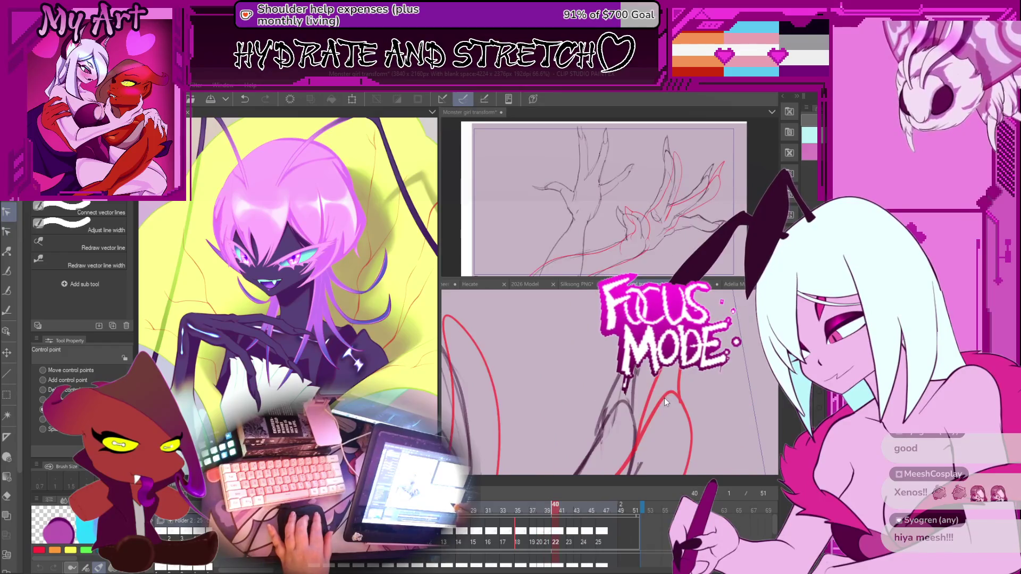
pyautogui.press('.')
pyautogui.press(',')
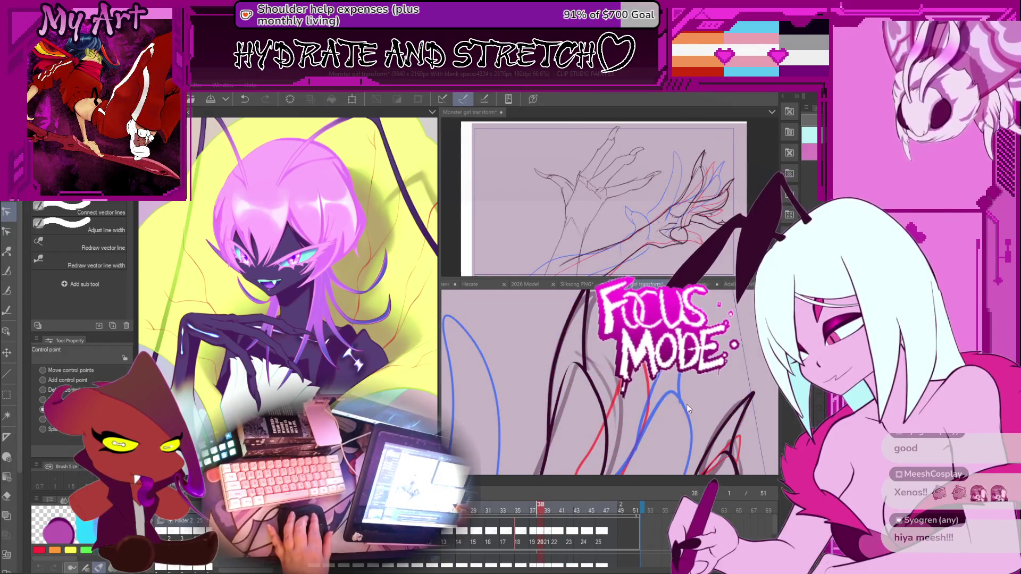
pyautogui.press('.')
pyautogui.press('-')
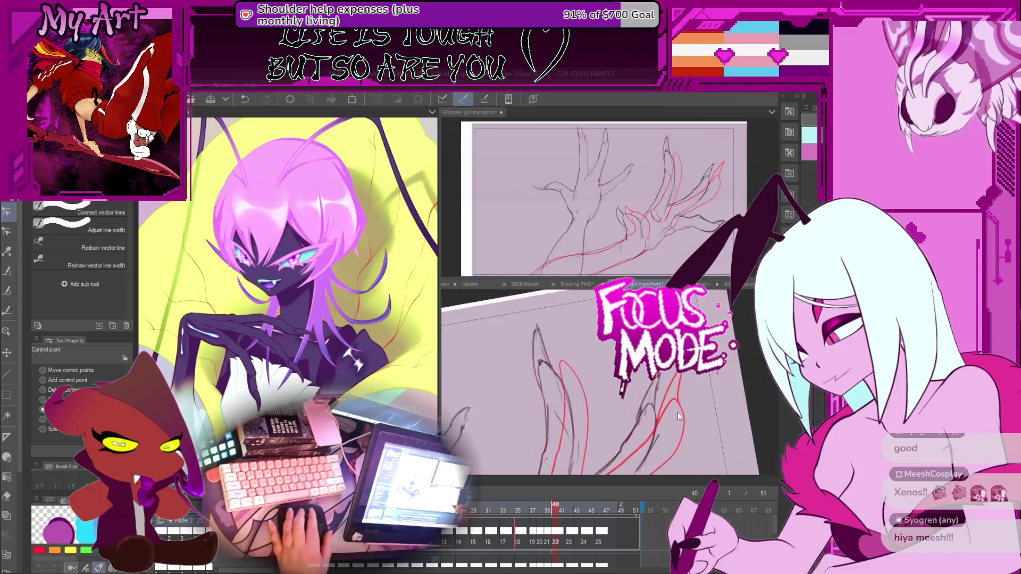
pyautogui.scroll(5, 678, 423)
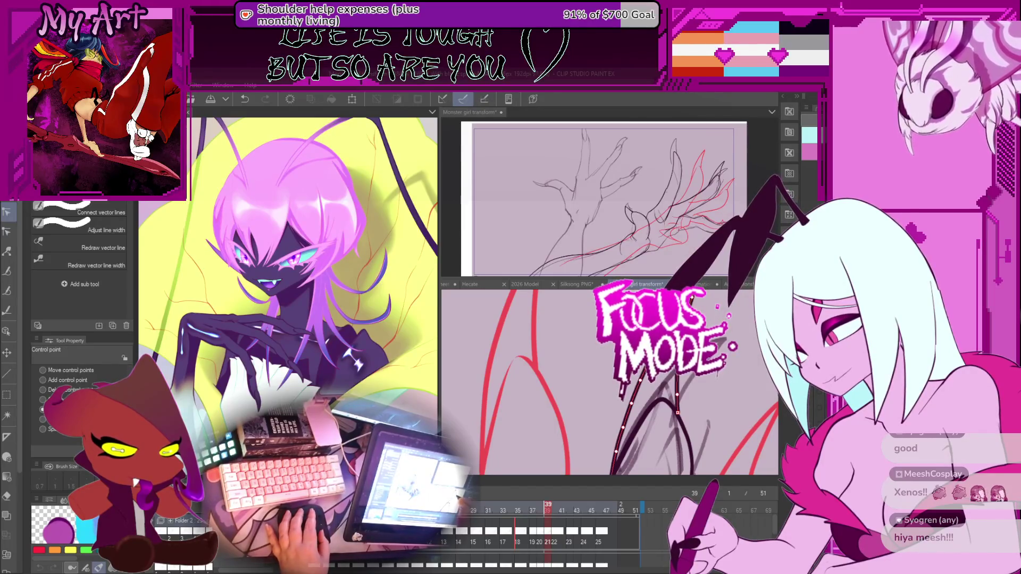
pyautogui.scroll(3, 612, 383)
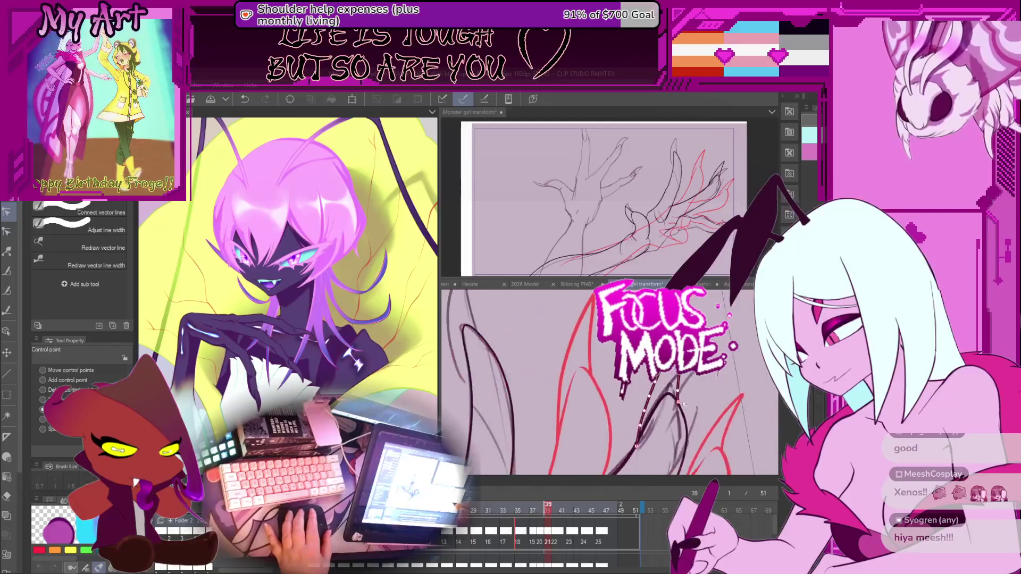
pyautogui.scroll(-5, 609, 380)
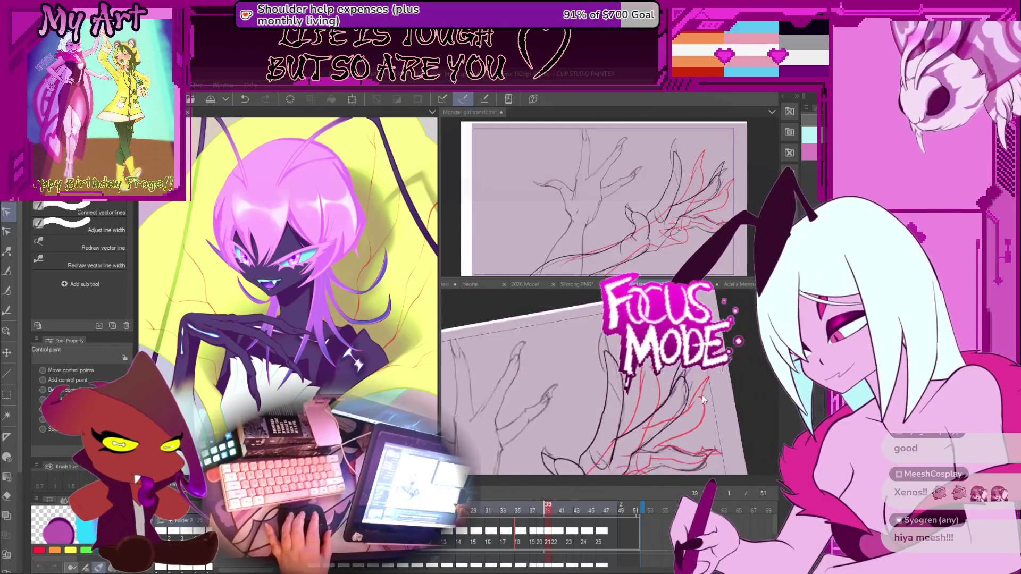
pyautogui.press('.')
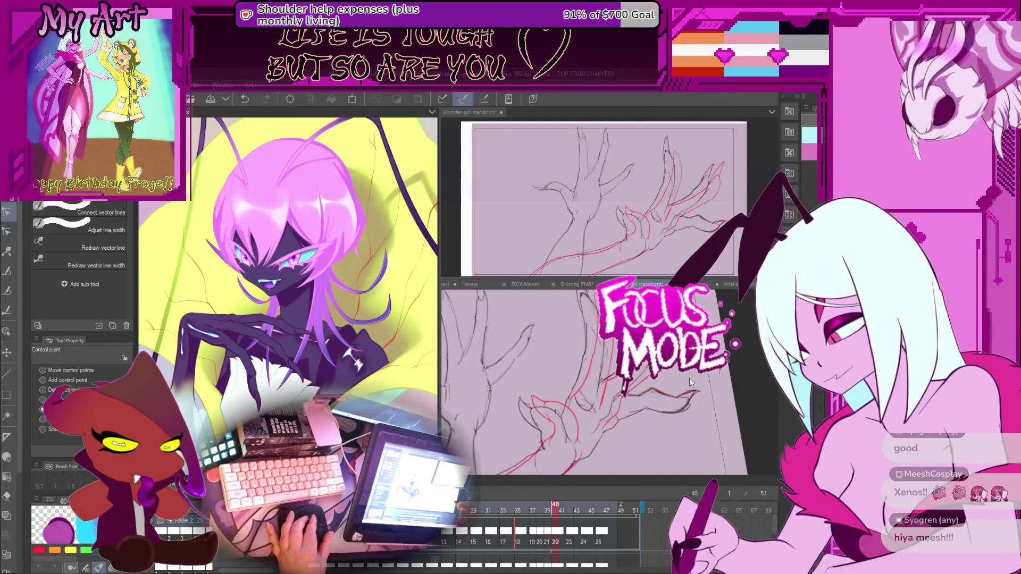
pyautogui.press('Return')
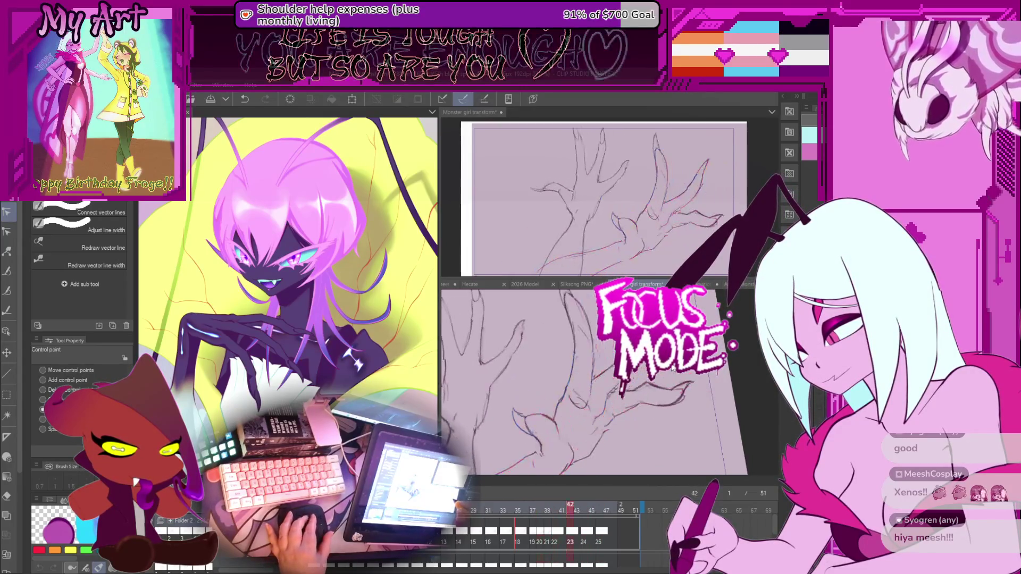
pyautogui.press('Return')
pyautogui.press('Return')
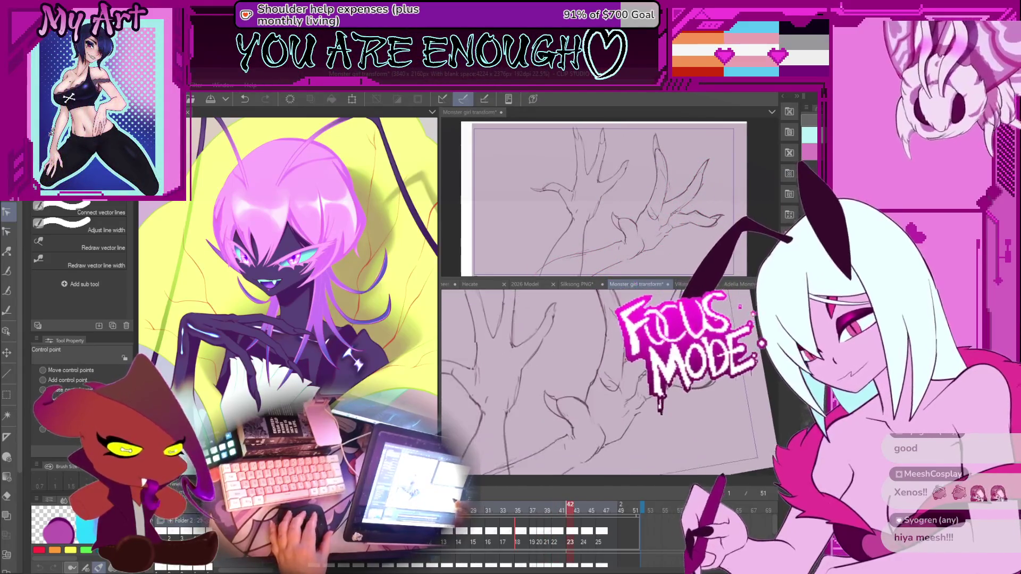
pyautogui.press('Return')
pyautogui.scroll(5, 668, 378)
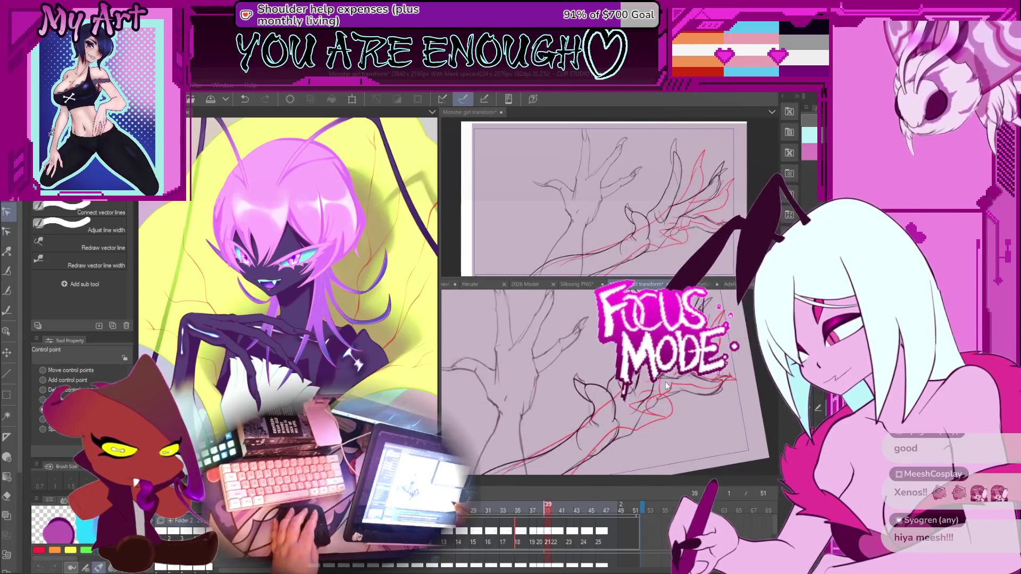
# Step: Undo the last G-pen stroke on frame 39
pyautogui.press('p')
pyautogui.scroll(3, 627, 399)
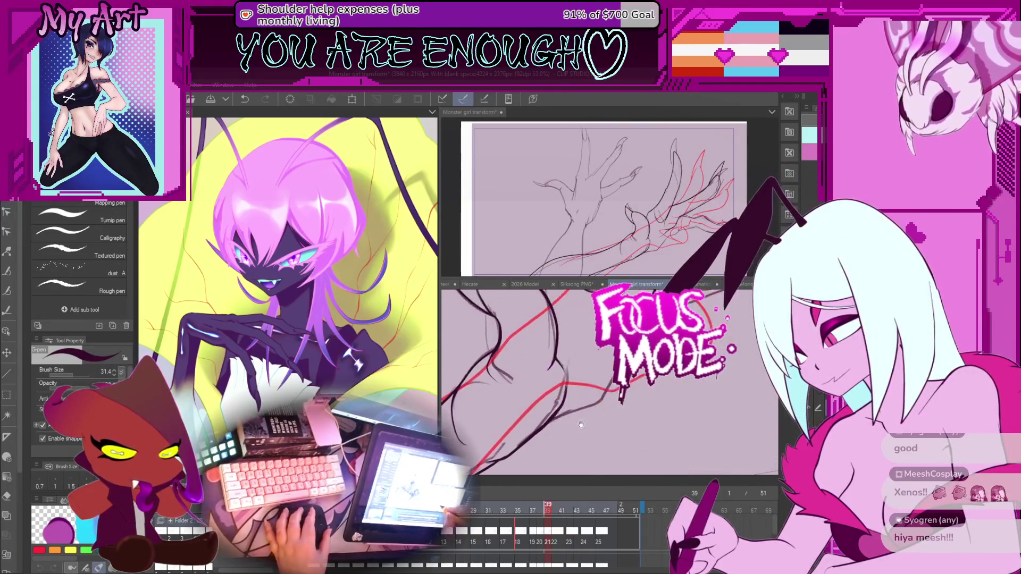
pyautogui.hotkey('ctrl', 'z')
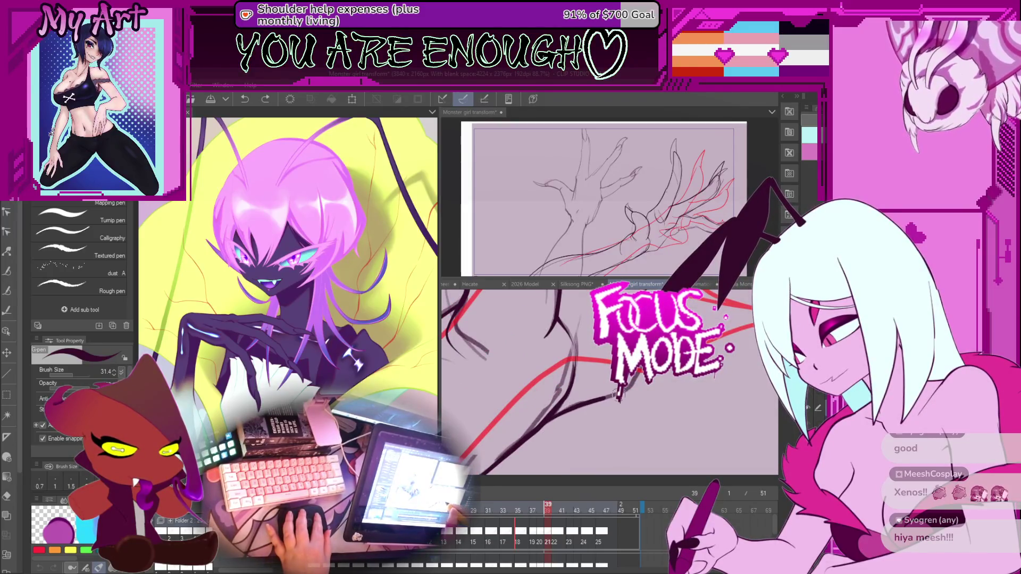
pyautogui.scroll(-3, 612, 404)
pyautogui.press('e')
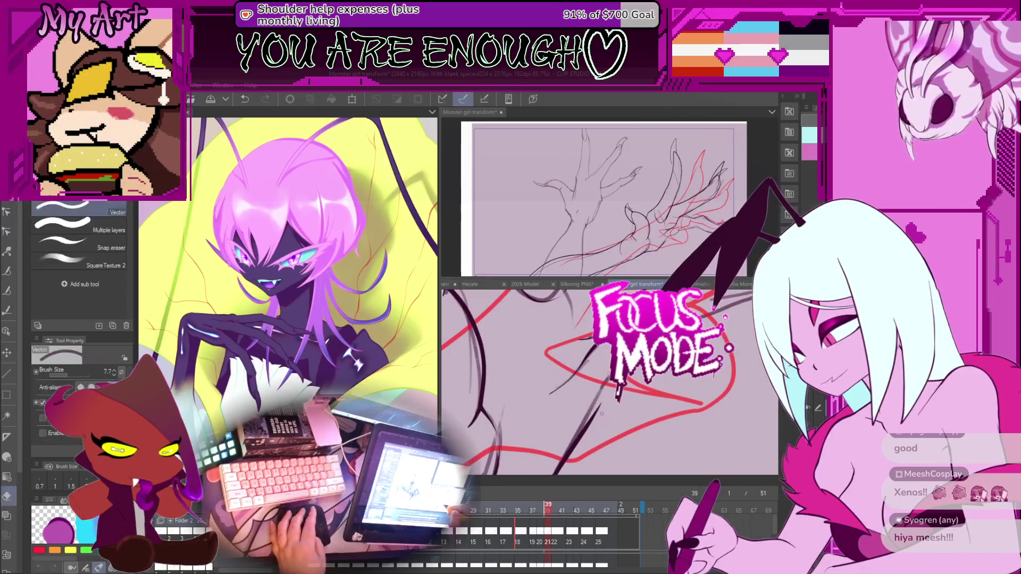
# Step: Reshape the dark vector line with Control point, undoing and redoing the change to compare
pyautogui.press('y')
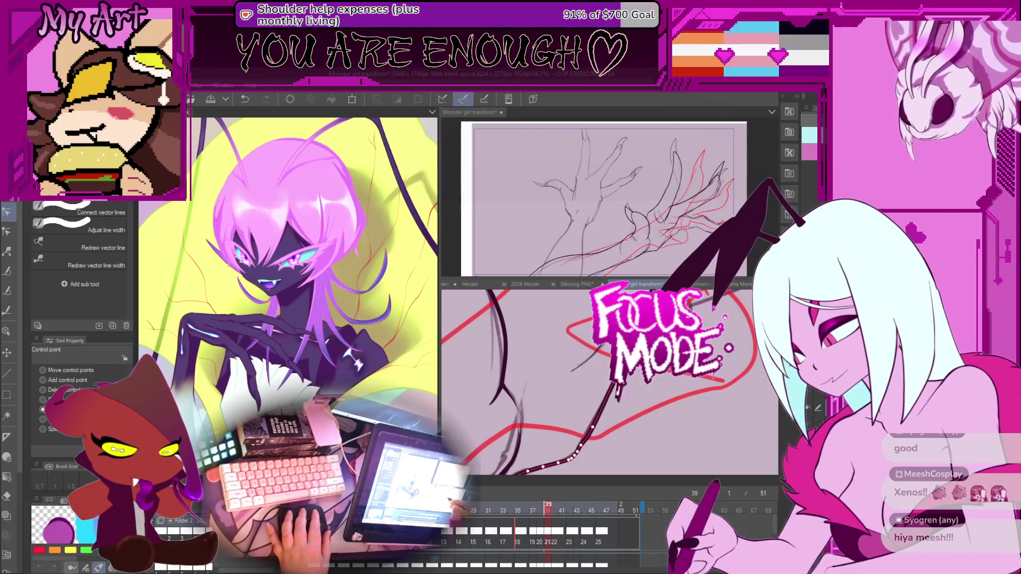
pyautogui.hotkey('ctrl', 'z')
pyautogui.hotkey('ctrl', 'z')
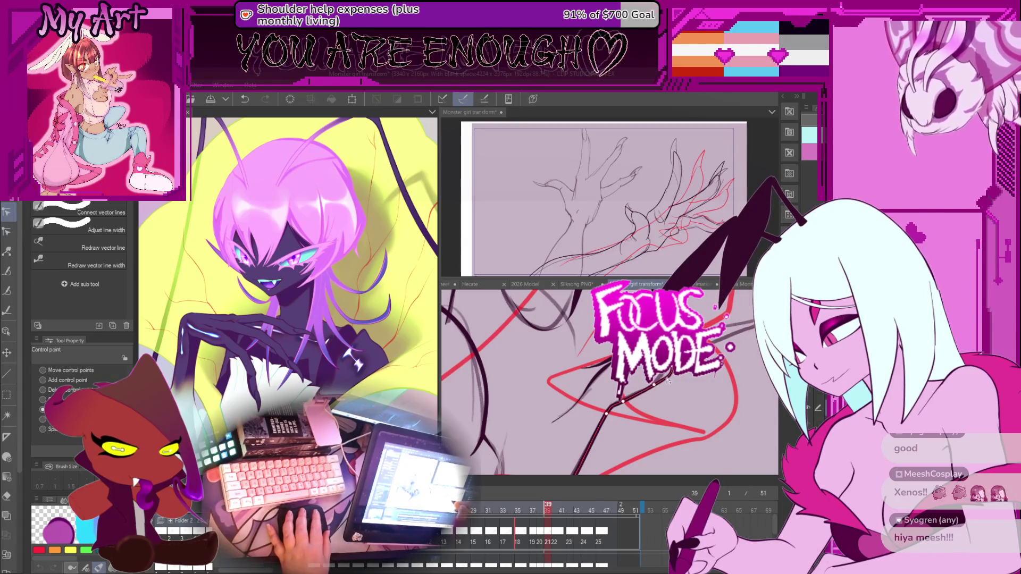
pyautogui.scroll(-5, 616, 421)
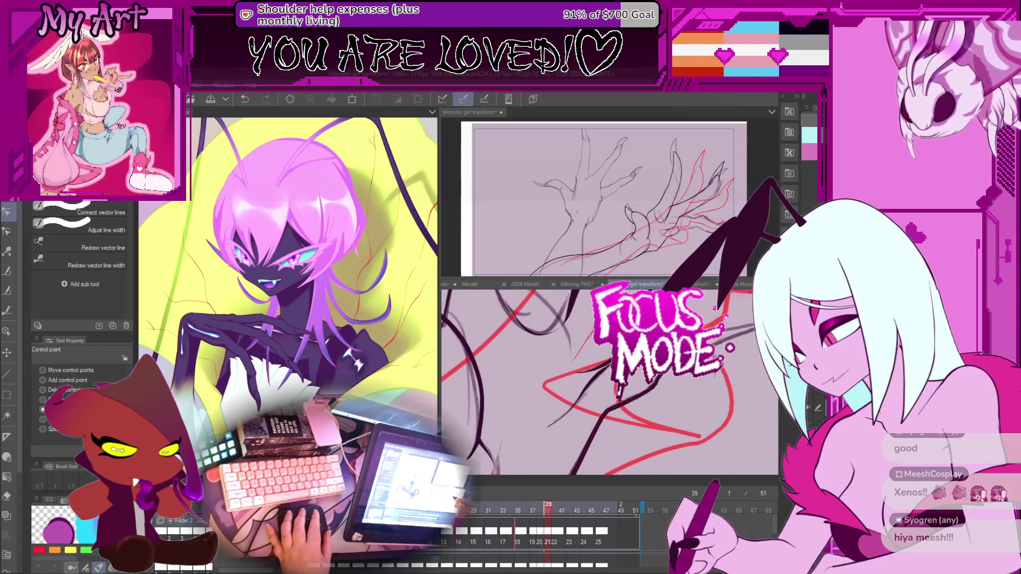
pyautogui.scroll(3, 618, 421)
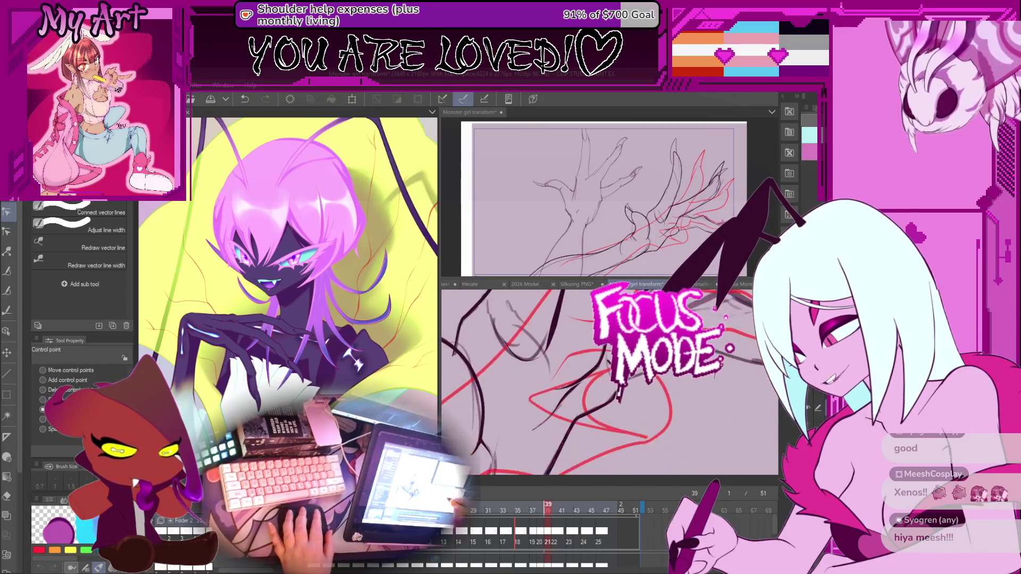
pyautogui.hotkey('ctrl', 'z')
pyautogui.scroll(3, 609, 362)
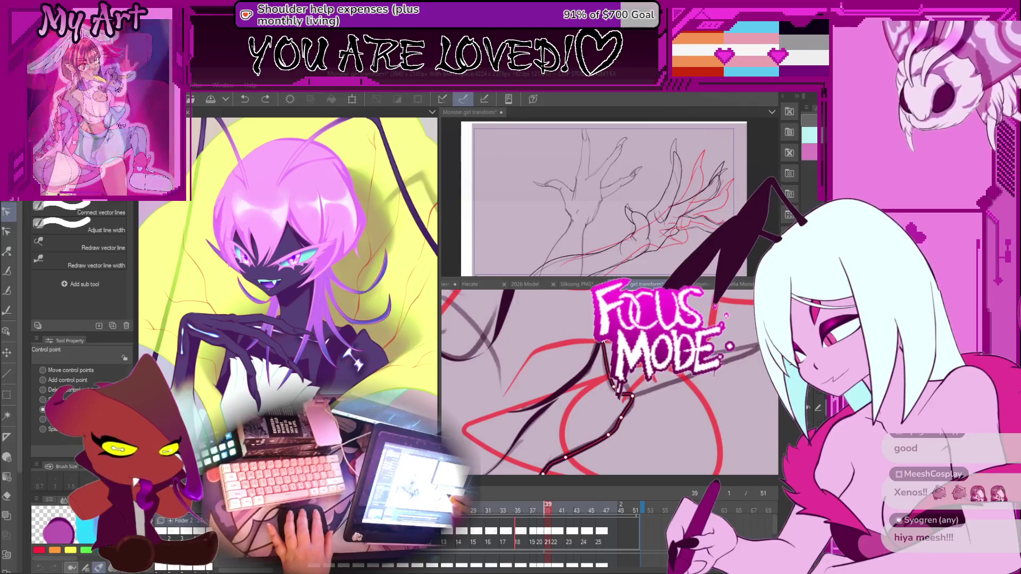
pyautogui.click(606, 343)
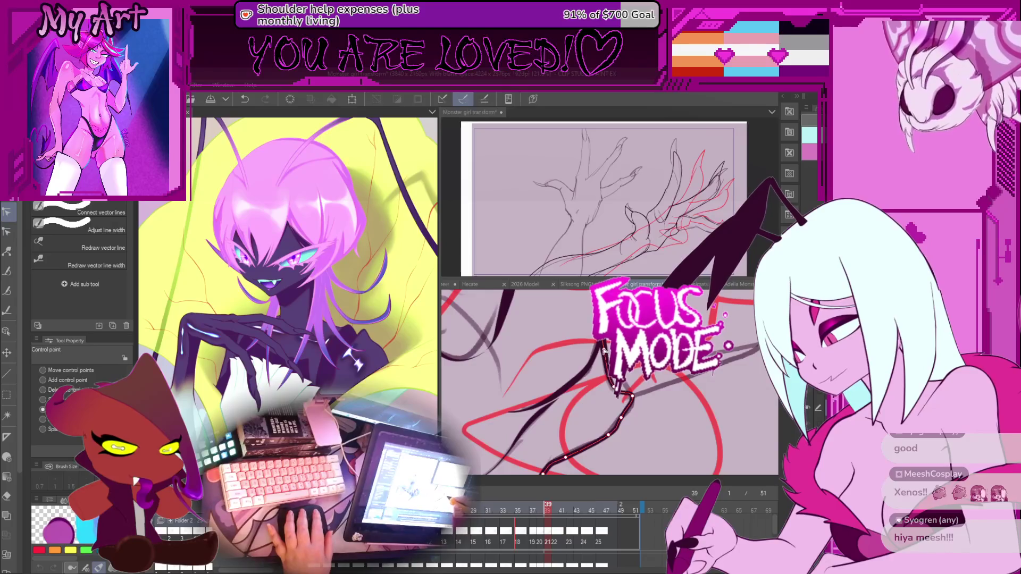
pyautogui.scroll(2, 603, 350)
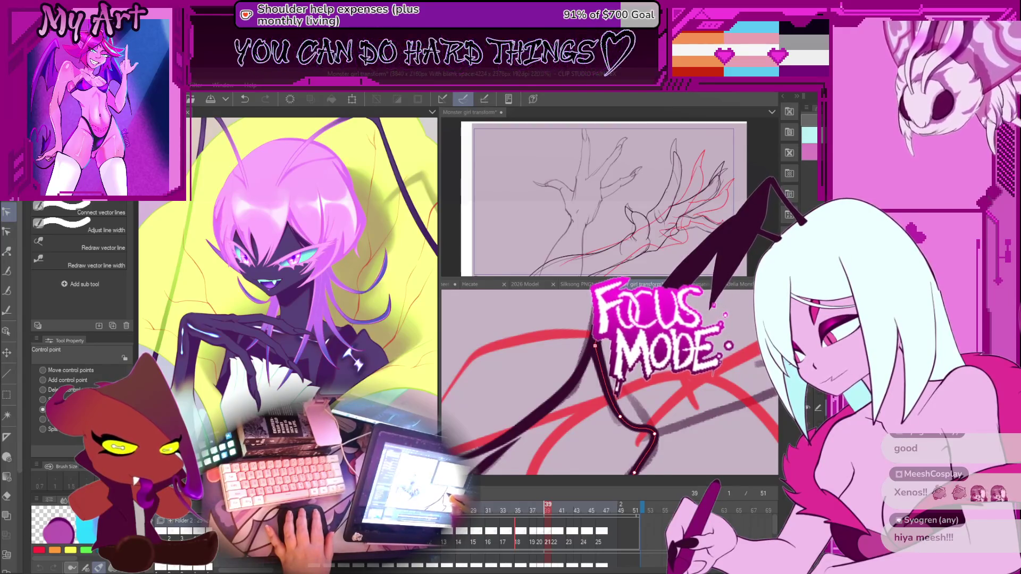
# Step: Pan across the clawed-hand sketch and zoom out until the whole hand is visible
pyautogui.scroll(-2, 620, 418)
pyautogui.moveTo(621, 412)
pyautogui.mouseDown()
pyautogui.moveTo(622, 393)
pyautogui.moveTo(597, 378)
pyautogui.moveTo(583, 349)
pyautogui.mouseUp()
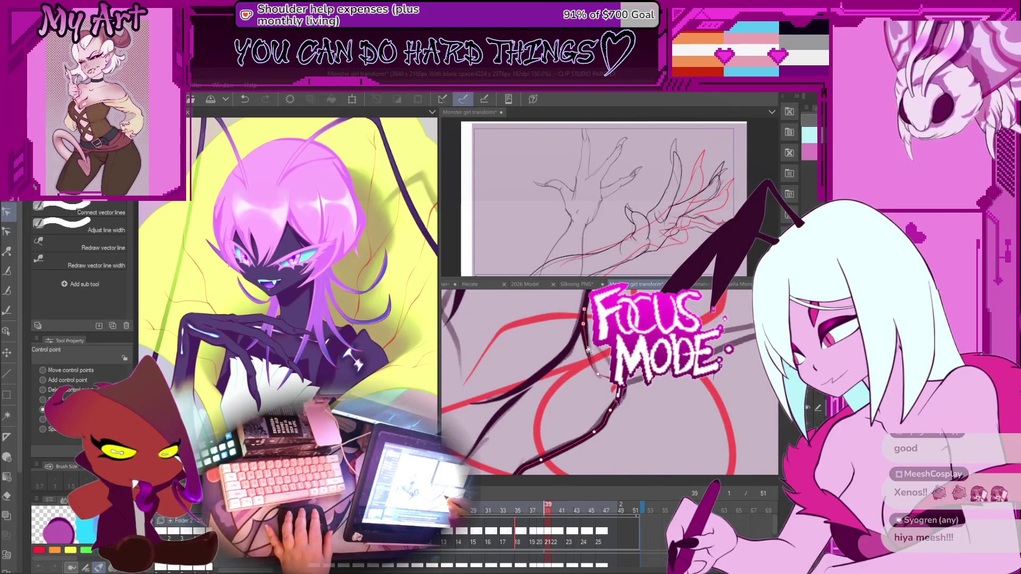
pyautogui.moveTo(603, 381)
pyautogui.mouseDown()
pyautogui.moveTo(653, 419)
pyautogui.moveTo(654, 384)
pyautogui.moveTo(664, 388)
pyautogui.moveTo(637, 380)
pyautogui.moveTo(632, 391)
pyautogui.moveTo(631, 380)
pyautogui.mouseUp()
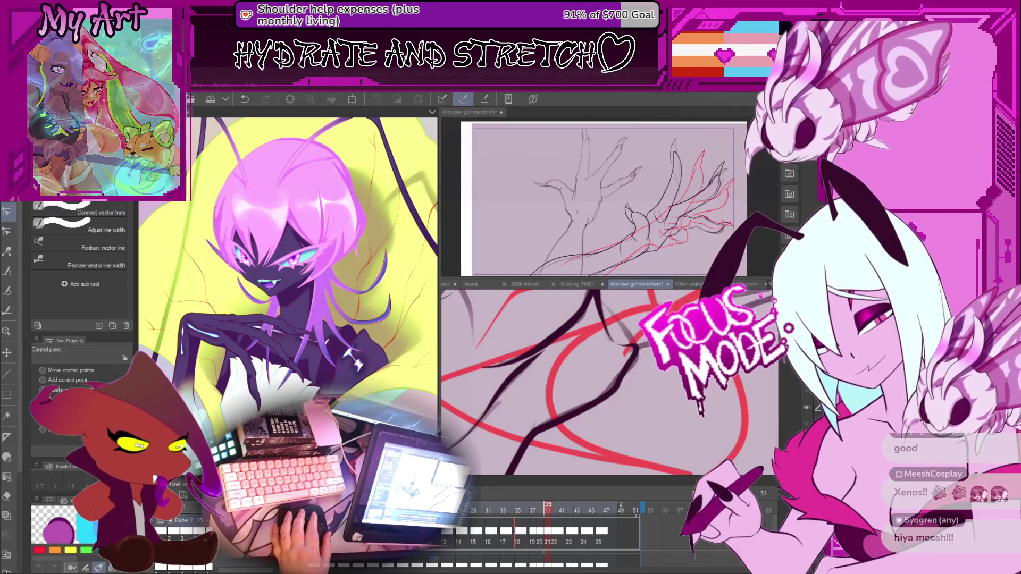
pyautogui.moveTo(585, 399); pyautogui.dragTo(598, 405)
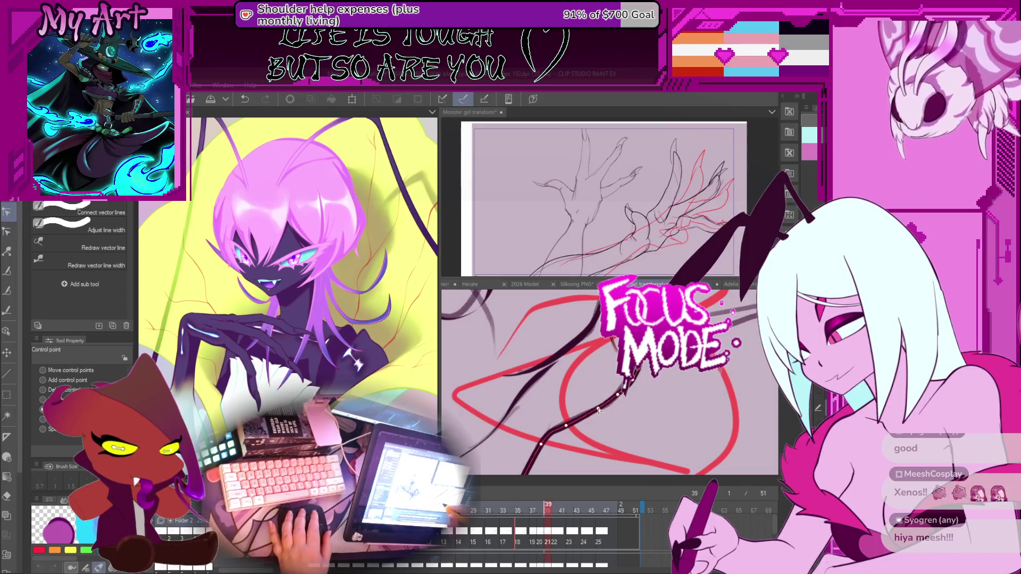
pyautogui.scroll(-2, 598, 409)
pyautogui.scroll(-5, 592, 411)
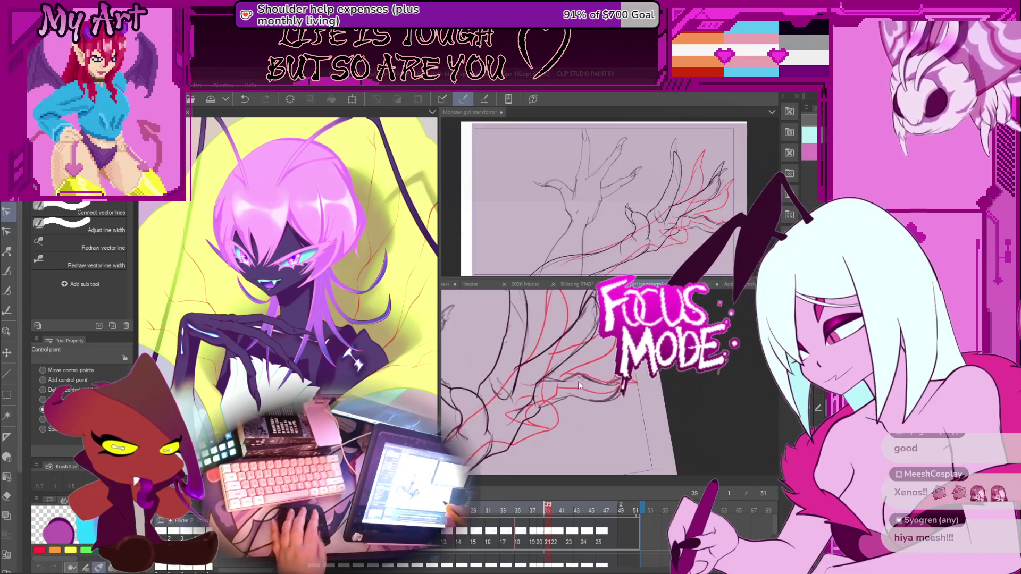
# Step: Switch to the G-pen, then zoom and pan over to the clawed hand's finger lines
pyautogui.press('p')
pyautogui.scroll(3, 540, 375)
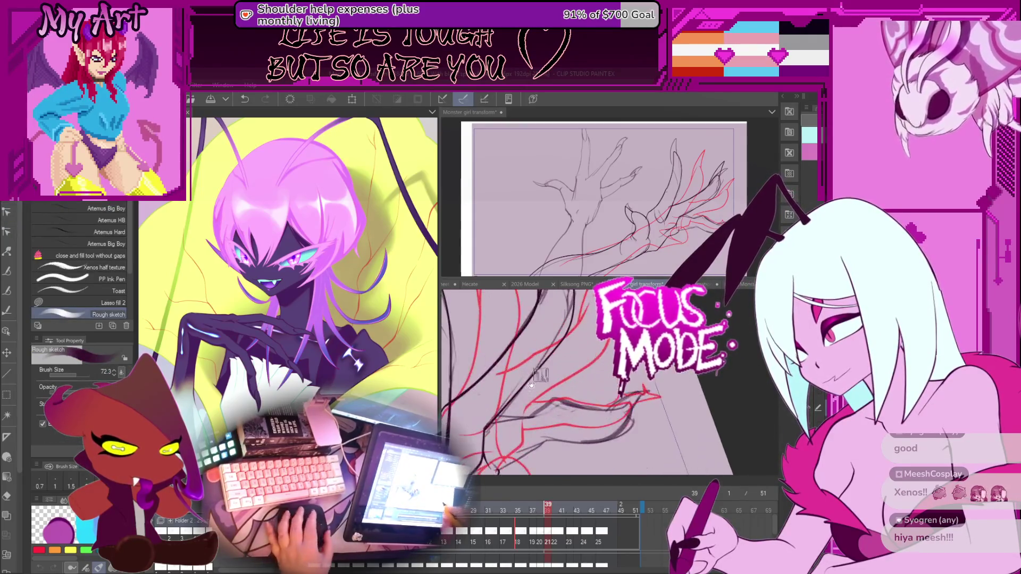
pyautogui.scroll(2, 541, 375)
pyautogui.press('p')
pyautogui.moveTo(572, 408); pyautogui.dragTo(637, 375)
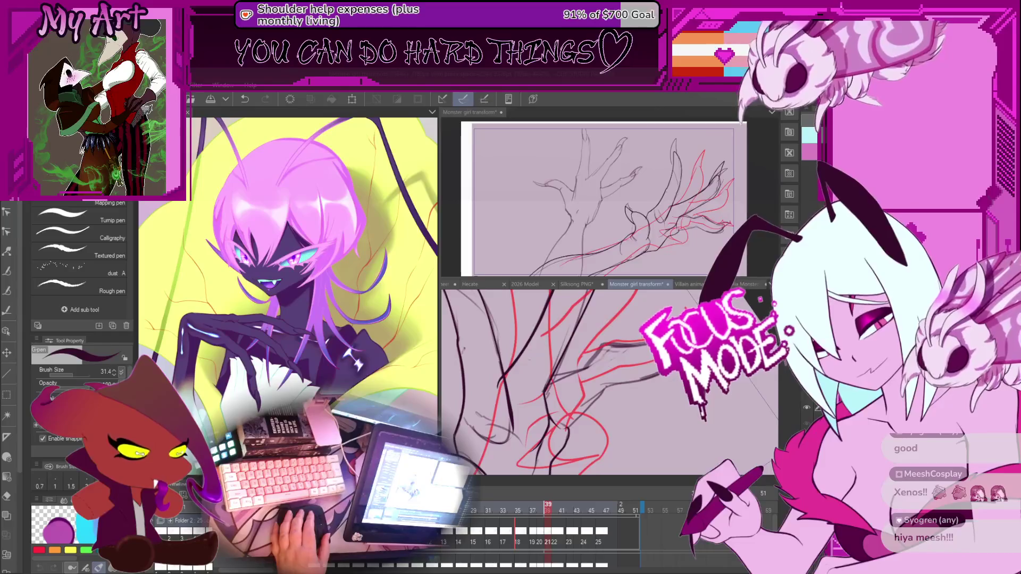
pyautogui.press('-')
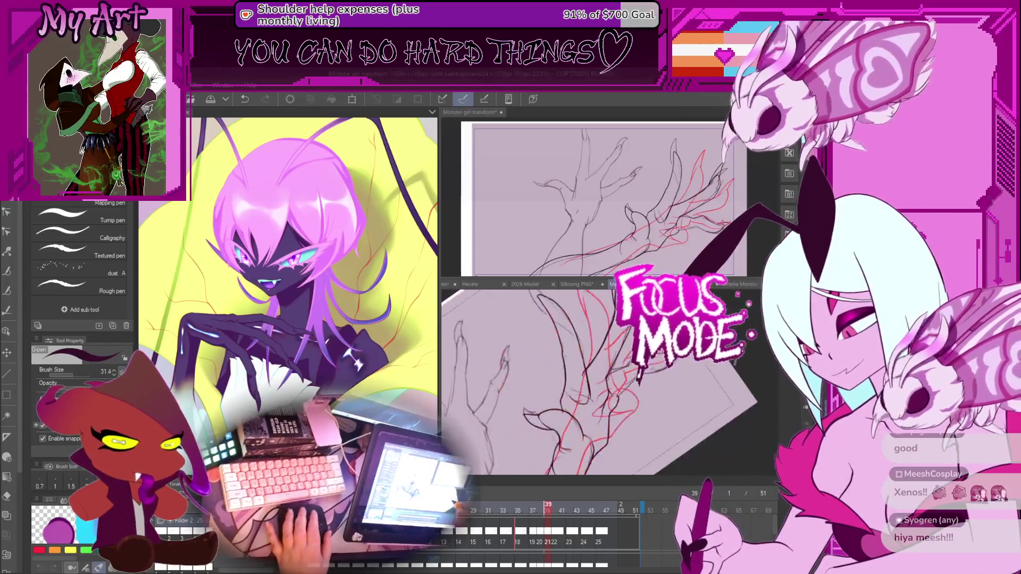
# Step: Undo a stroke and ink three new dark lines along the finger and claw
pyautogui.scroll(4, 578, 400)
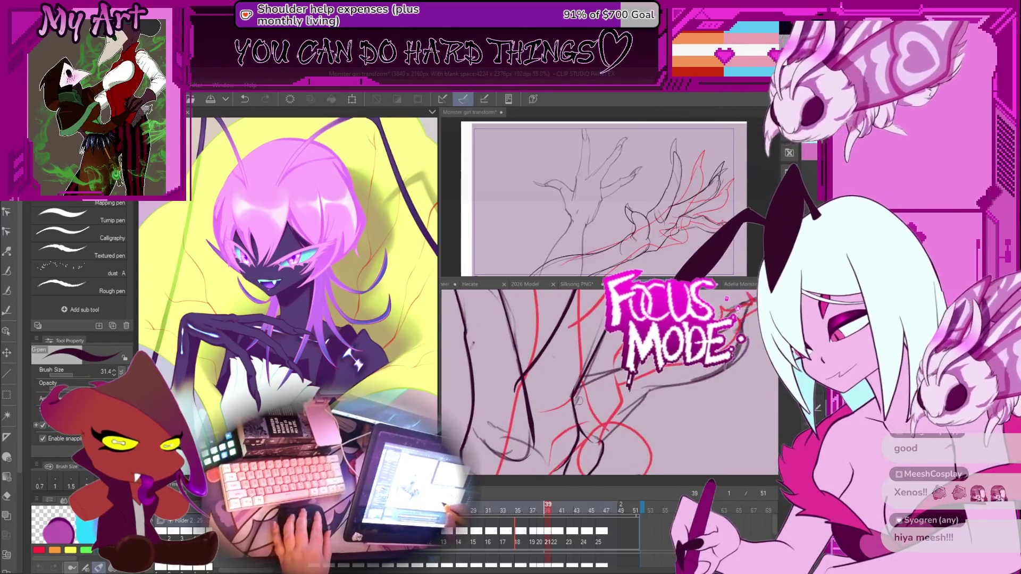
pyautogui.hotkey('ctrl', 'z')
pyautogui.scroll(2, 552, 404)
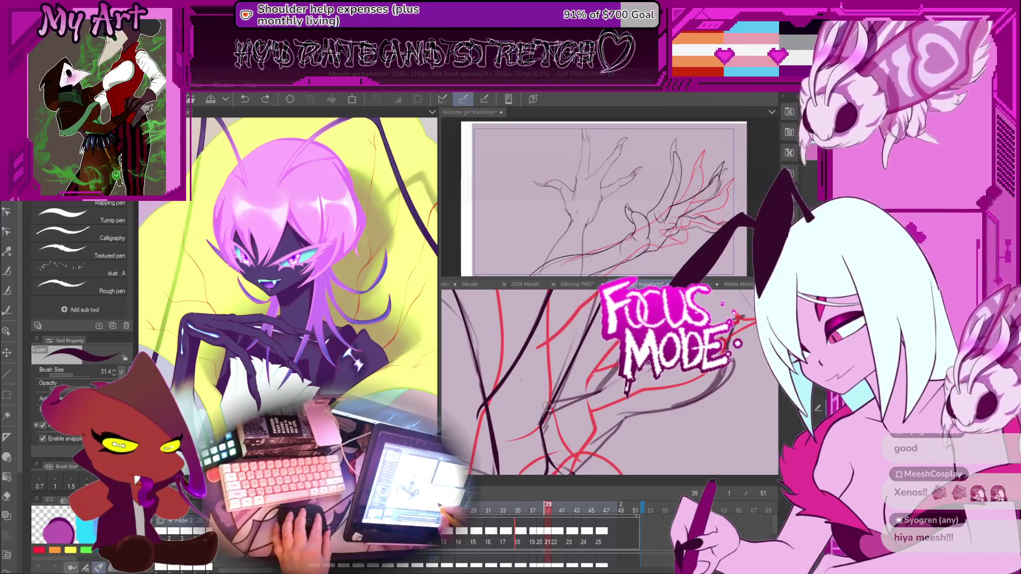
pyautogui.moveTo(543, 411); pyautogui.dragTo(589, 390)
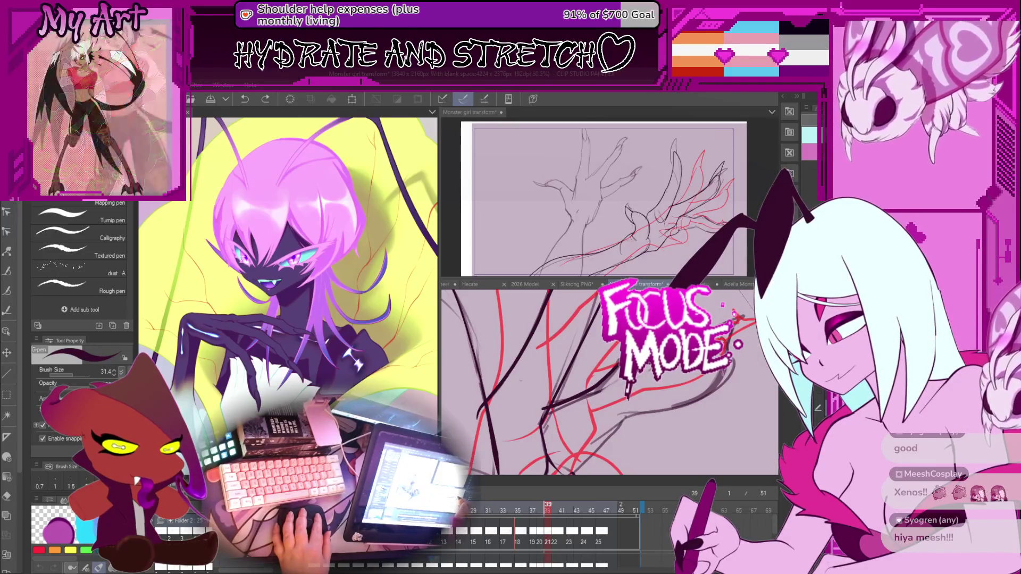
pyautogui.moveTo(718, 372); pyautogui.dragTo(668, 405)
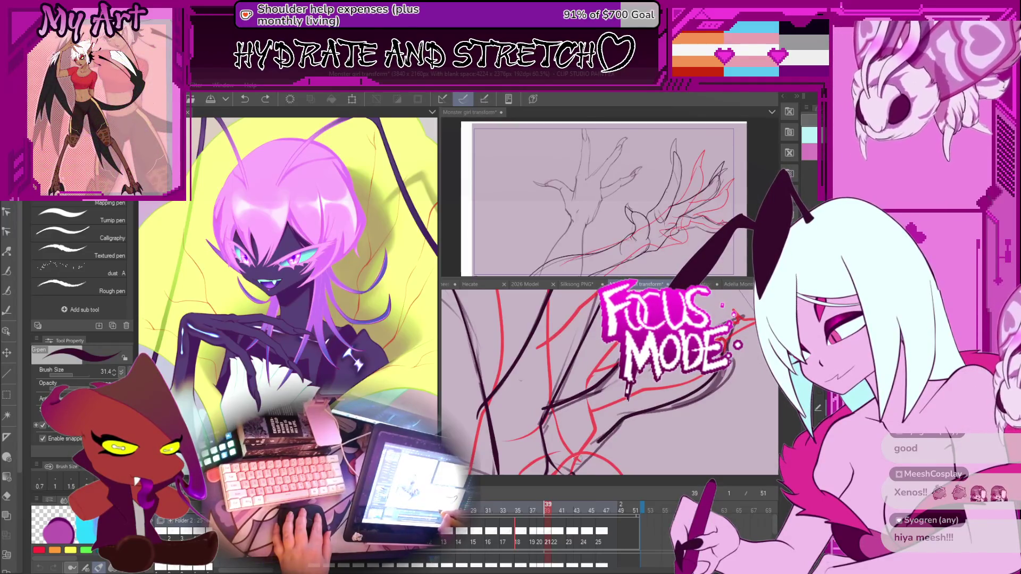
pyautogui.moveTo(584, 383); pyautogui.dragTo(574, 383)
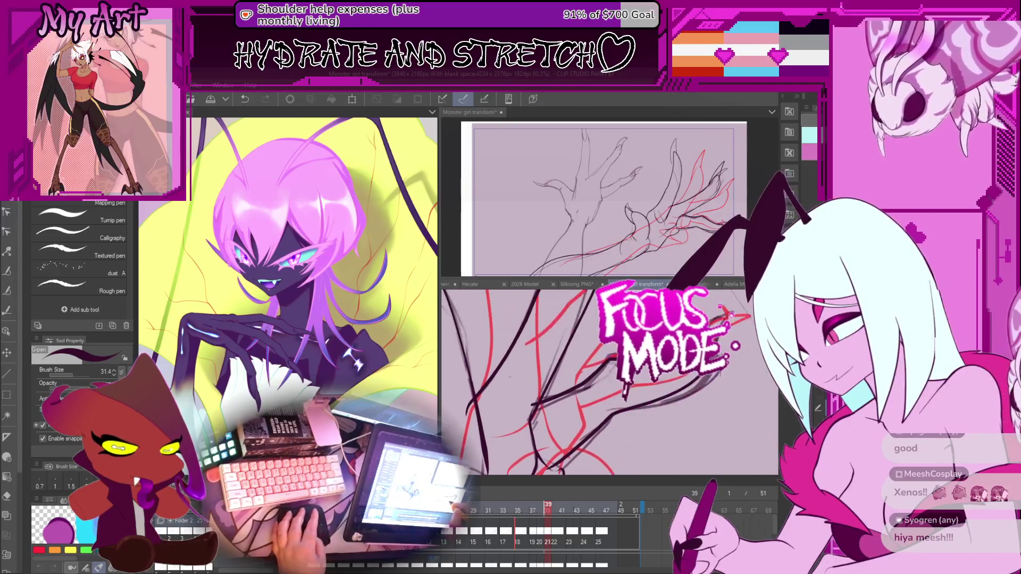
# Step: Select inked vector lines with Control point, rotating the view to inspect them
pyautogui.press('y')
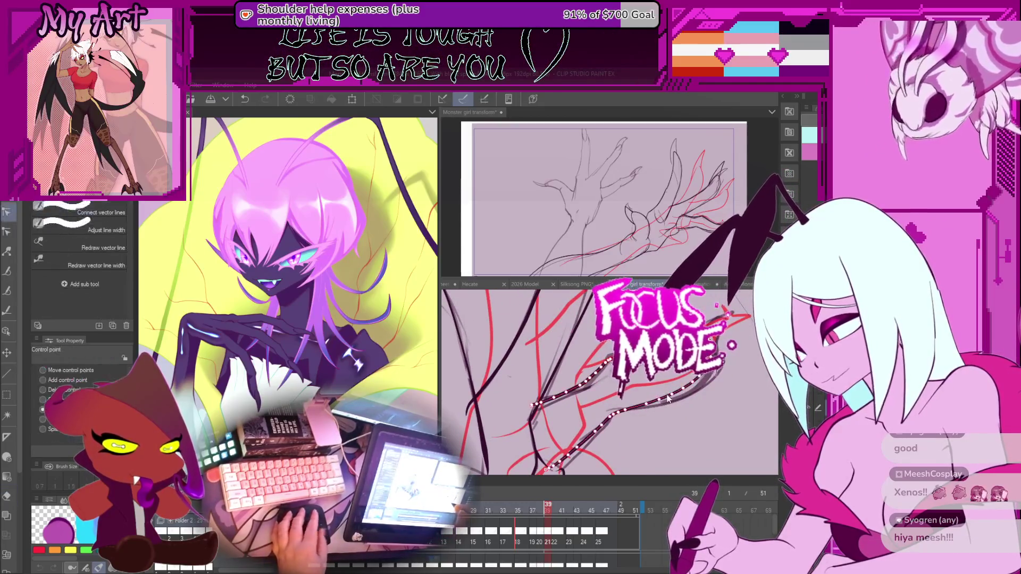
pyautogui.press('y')
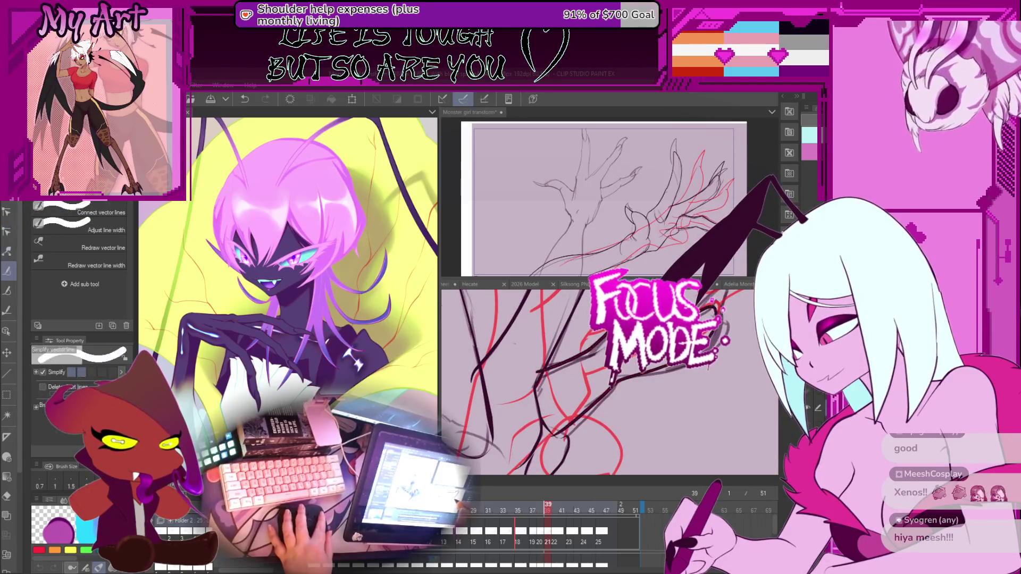
pyautogui.press('y')
pyautogui.click(664, 392)
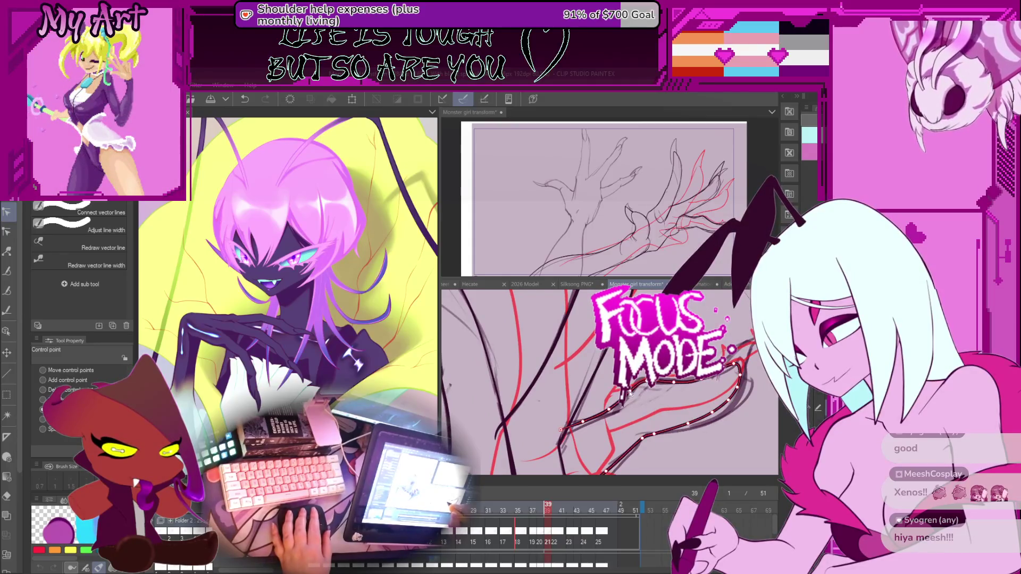
pyautogui.moveTo(630, 393); pyautogui.dragTo(650, 386)
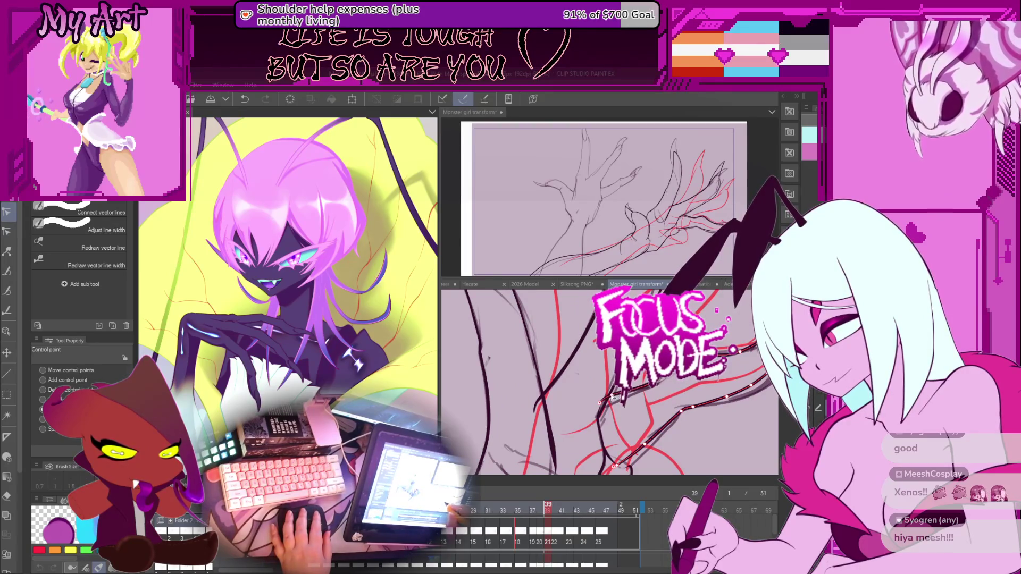
pyautogui.moveTo(602, 402); pyautogui.dragTo(560, 420)
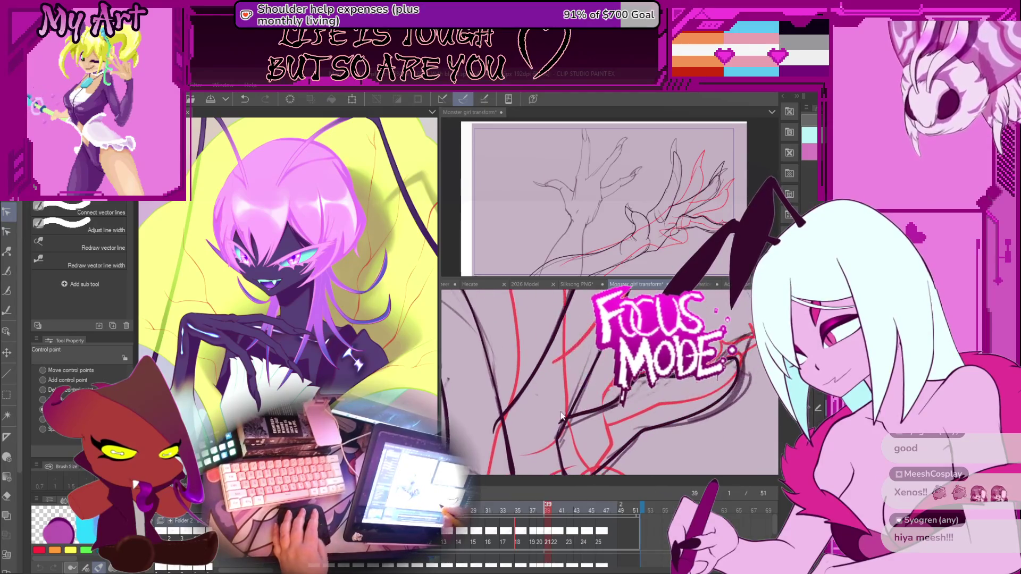
pyautogui.press('e')
pyautogui.press('y')
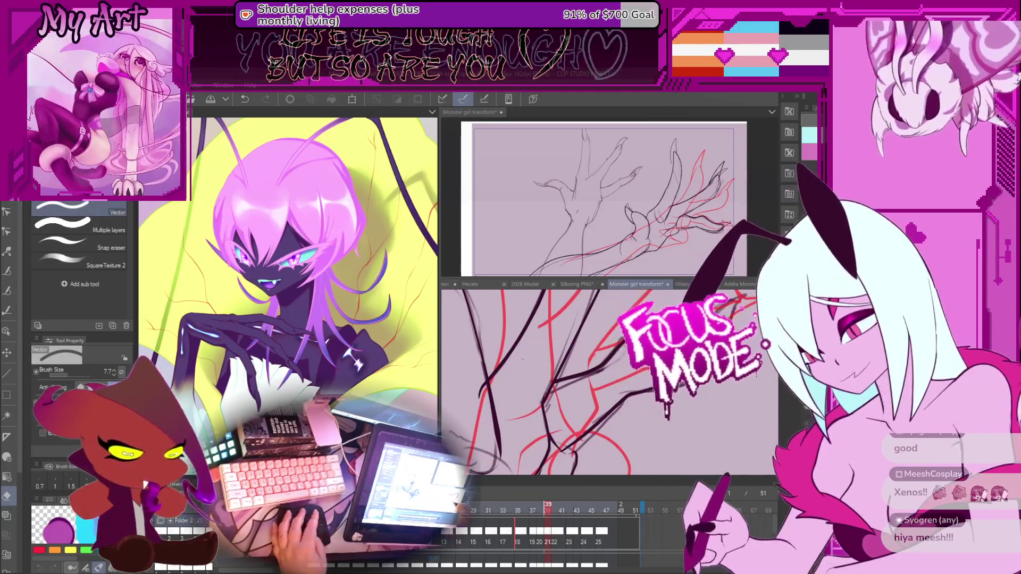
pyautogui.moveTo(559, 420)
pyautogui.mouseDown()
pyautogui.moveTo(646, 427)
pyautogui.moveTo(638, 414)
pyautogui.mouseUp()
pyautogui.click(638, 414)
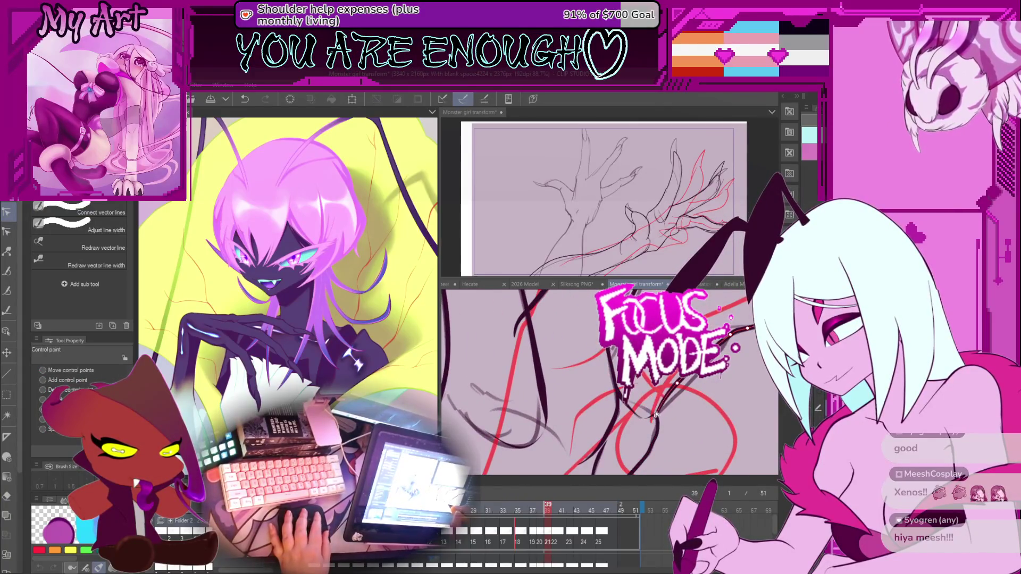
# Step: Rotate the canvas twice, then drag the divider left to widen the canvas panel
pyautogui.moveTo(655, 413)
pyautogui.mouseDown()
pyautogui.moveTo(601, 411)
pyautogui.moveTo(638, 415)
pyautogui.moveTo(686, 392)
pyautogui.mouseUp()
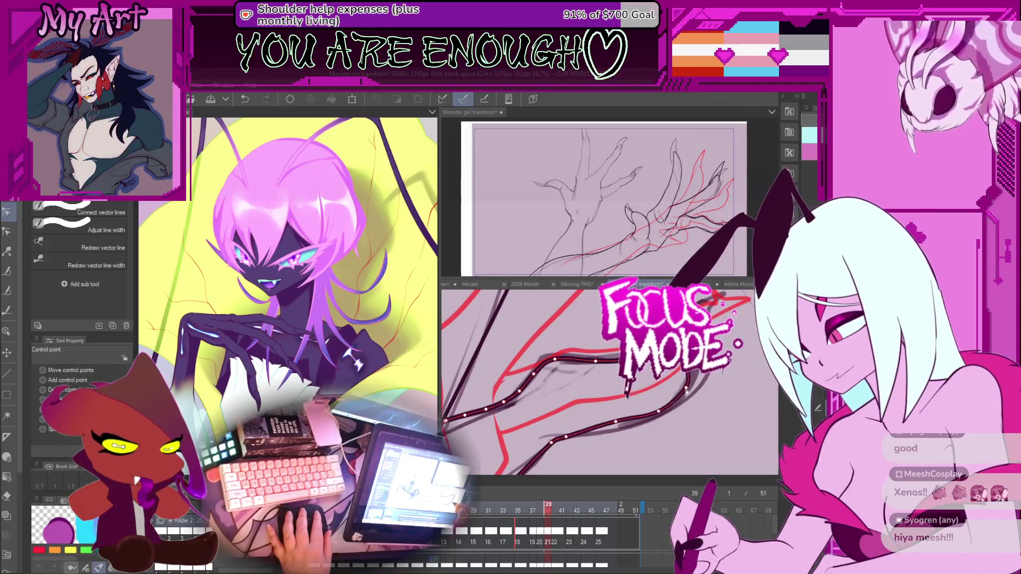
pyautogui.moveTo(615, 424); pyautogui.dragTo(627, 404)
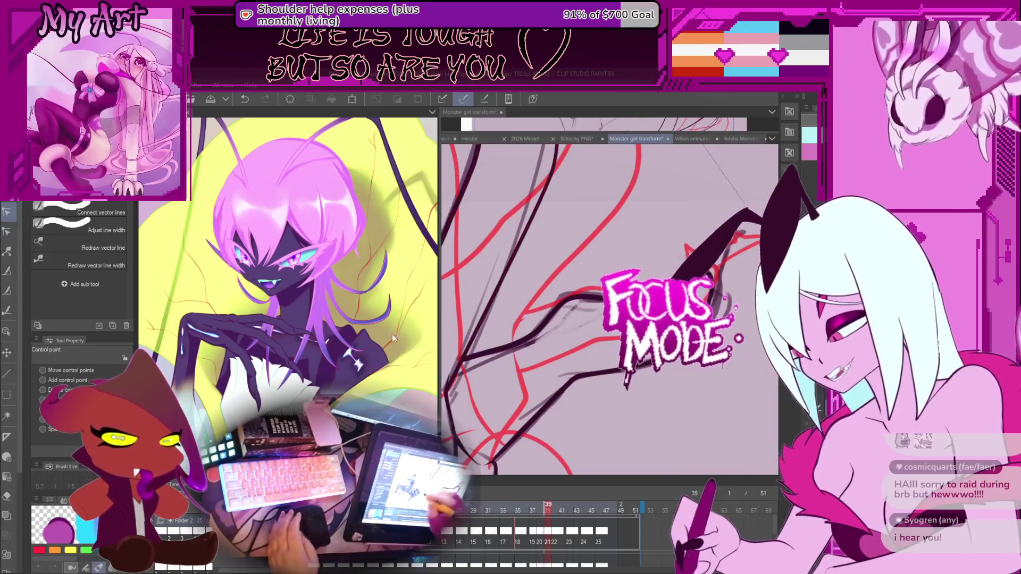
pyautogui.moveTo(437, 316); pyautogui.dragTo(301, 316)
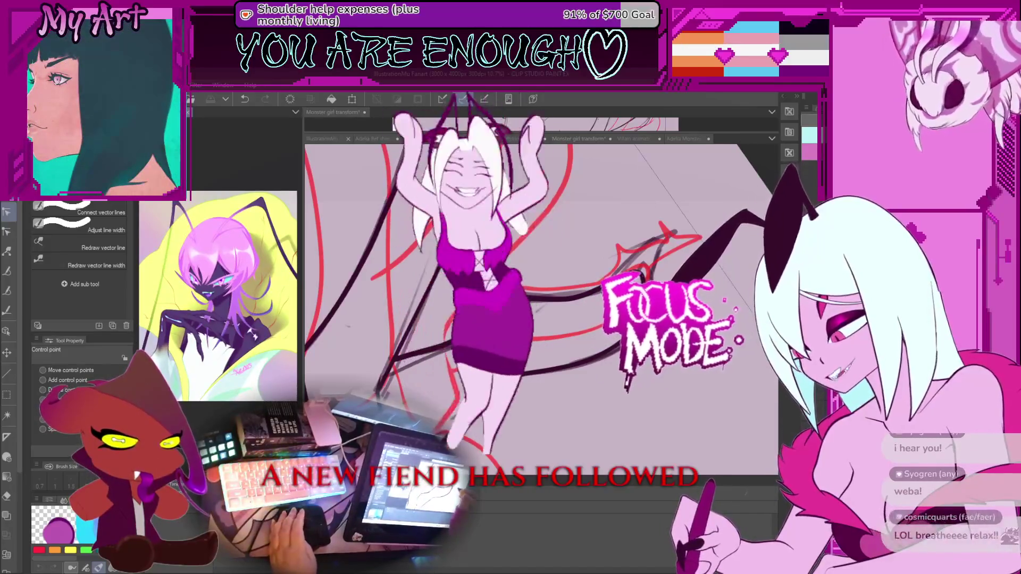
# Step: Fit the canvas, play back the hand animation, then widen the reference image panel
pyautogui.hotkey('ctrl', 'Tab')
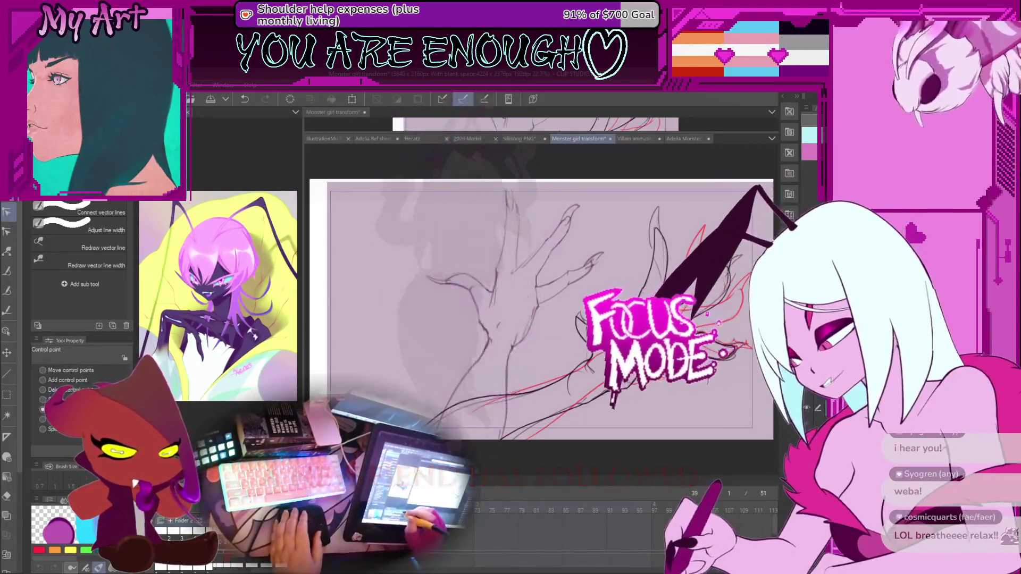
pyautogui.press('Return')
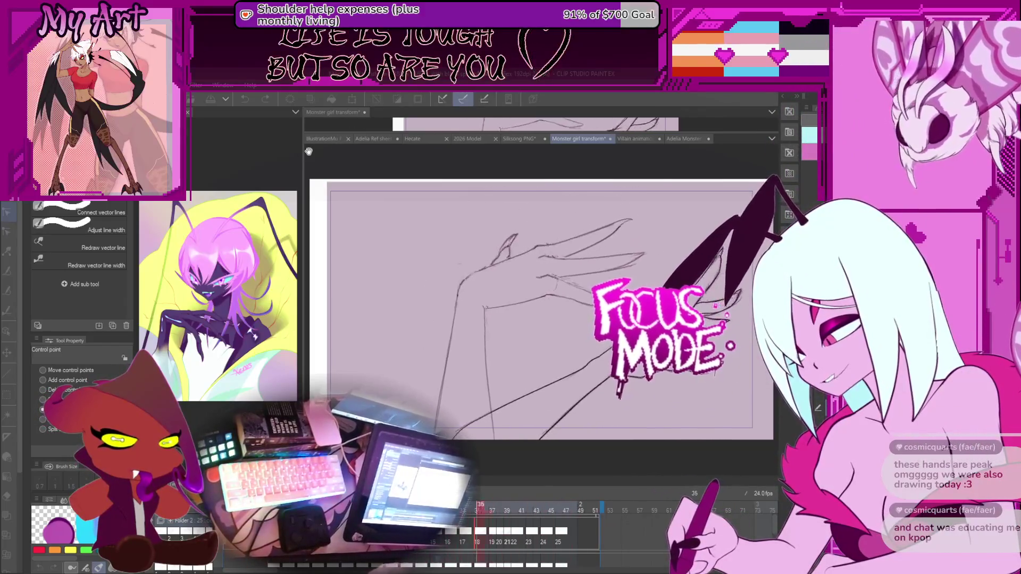
pyautogui.moveTo(305, 154)
pyautogui.mouseDown()
pyautogui.moveTo(547, 213)
pyautogui.moveTo(585, 277)
pyautogui.mouseUp()
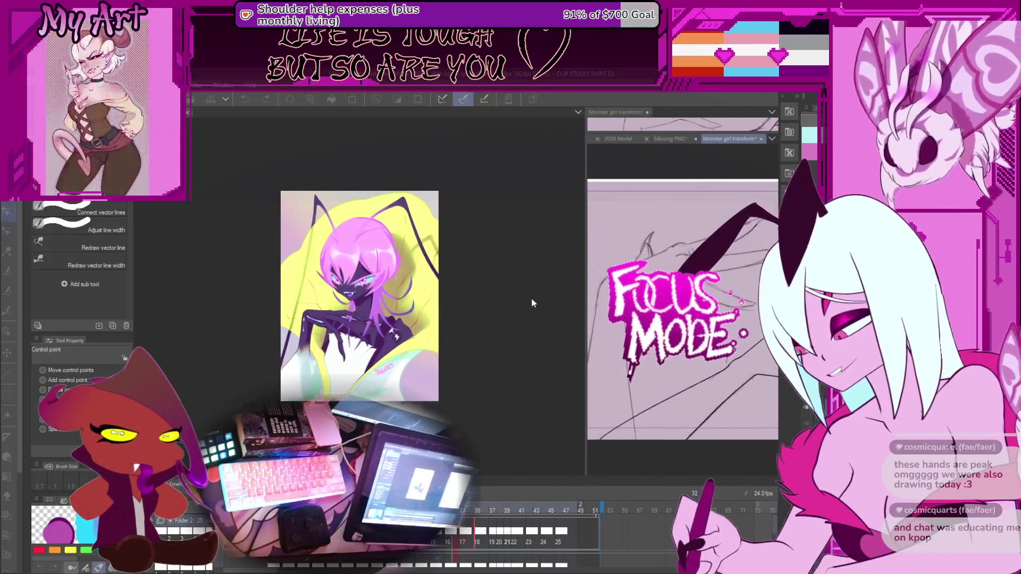
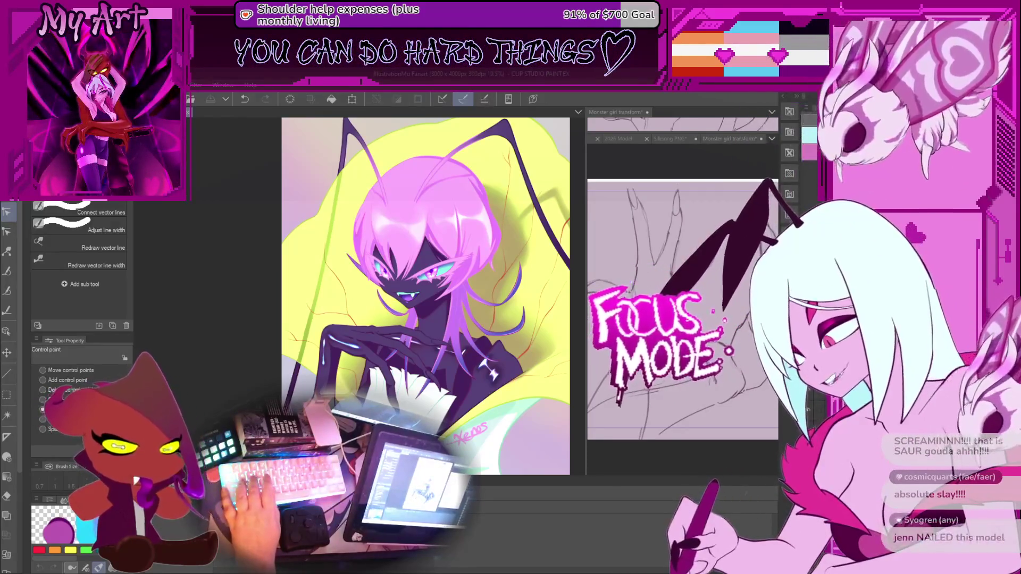
# Step: Collapse the side reference views and bring up the Illustration18 couple artwork, panned right
pyautogui.click(584, 219)
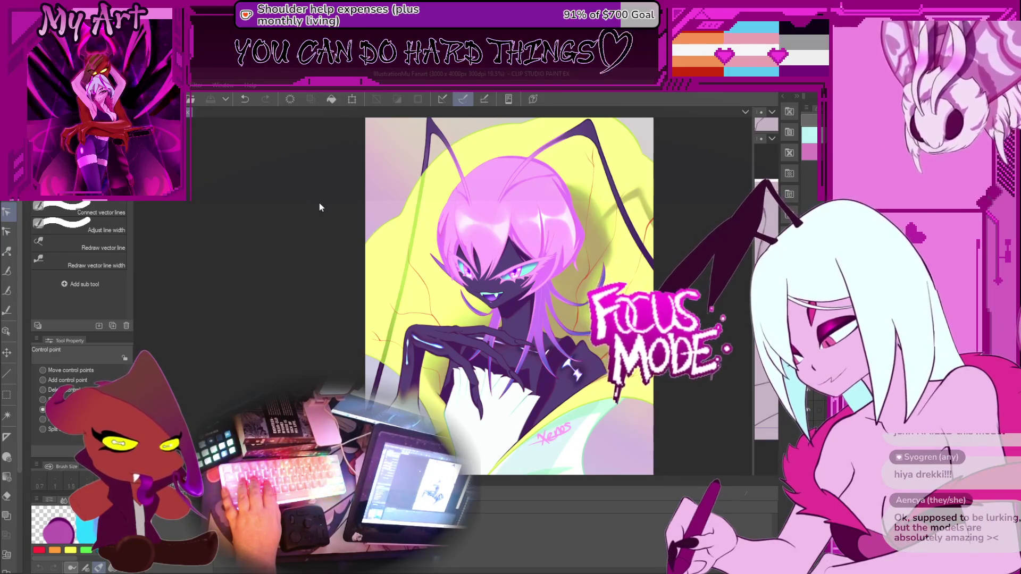
pyautogui.hotkey('ctrl', 'Tab')
pyautogui.moveTo(472, 212); pyautogui.dragTo(578, 216)
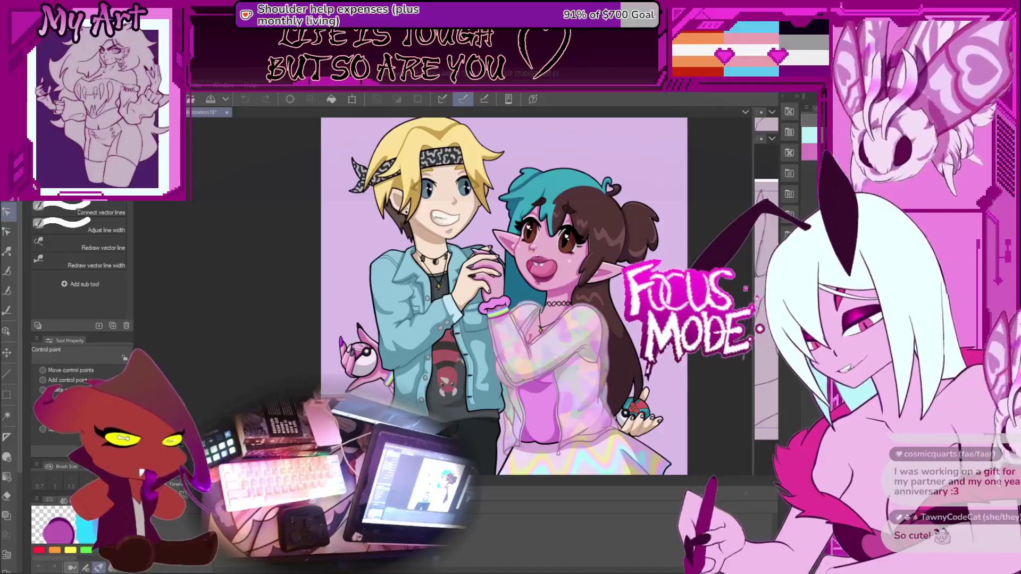
# Step: Zoom in and out on the Illustration18 couple artwork
pyautogui.scroll(1, 617, 256)
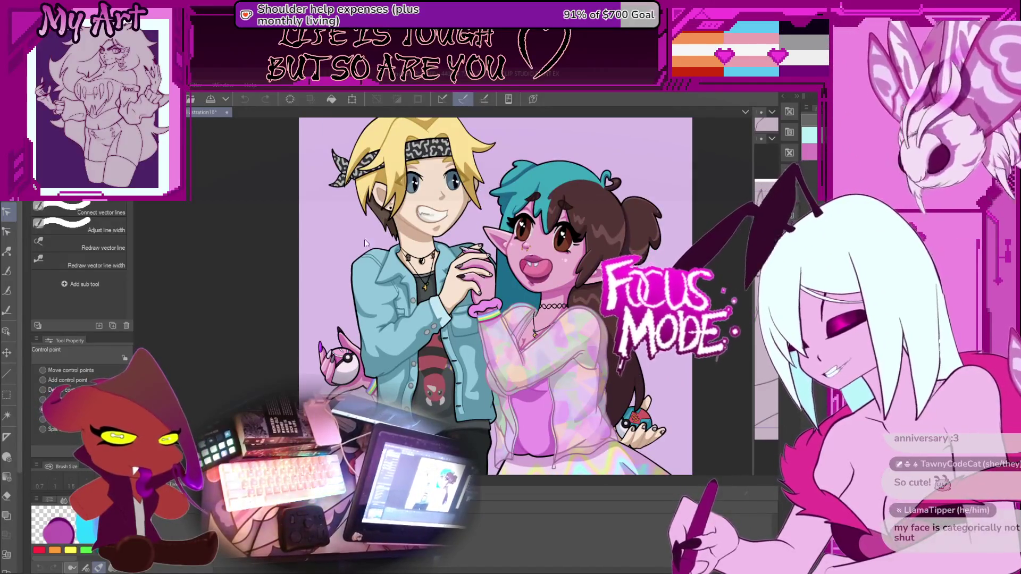
pyautogui.scroll(-1, 560, 232)
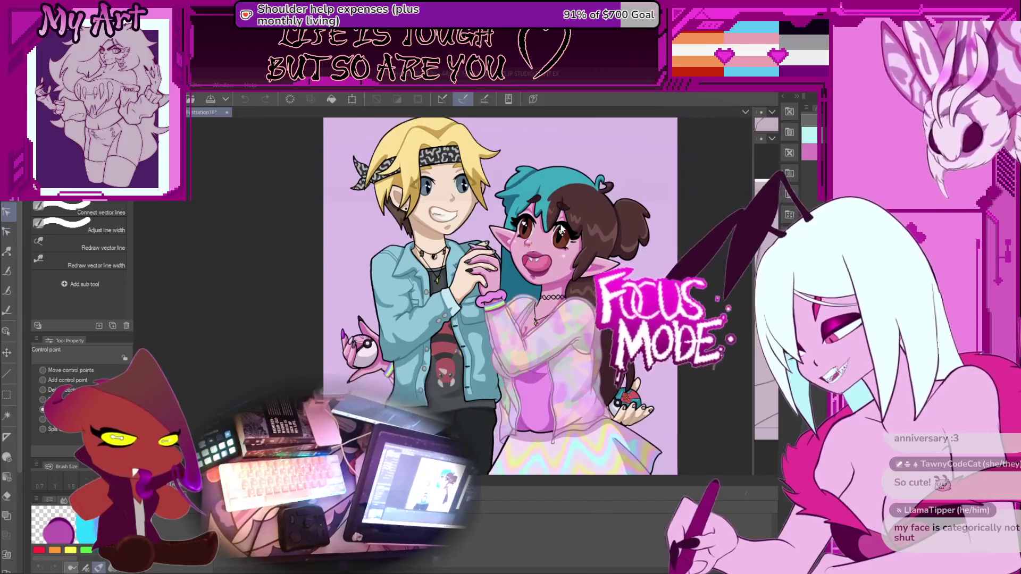
pyautogui.scroll(-3, 560, 232)
pyautogui.scroll(2, 529, 306)
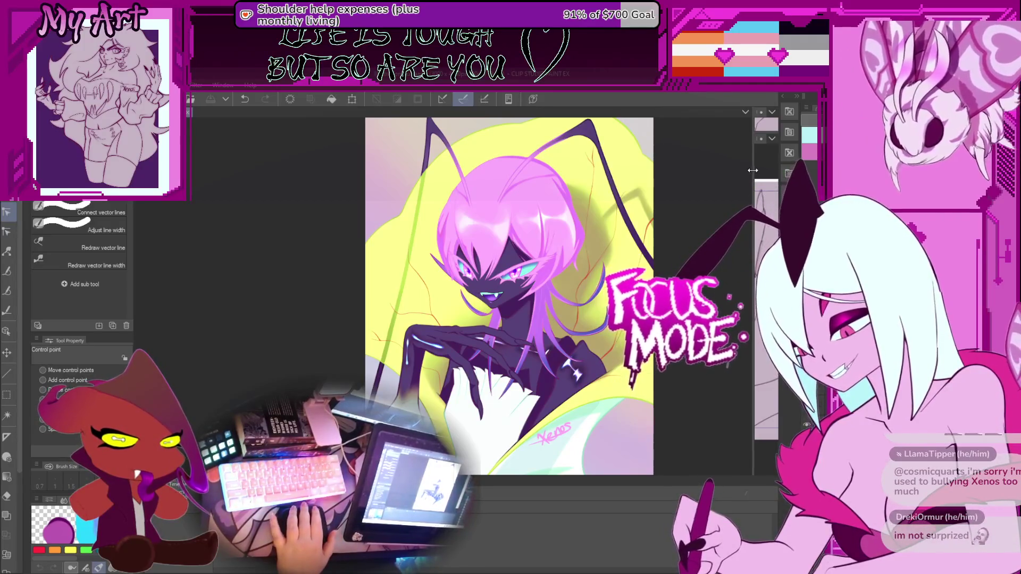
# Step: Widen the hand-sketch view, shift the moth-girl reference left, and enlarge the upper sketch view
pyautogui.moveTo(752, 168)
pyautogui.mouseDown()
pyautogui.moveTo(611, 184)
pyautogui.moveTo(445, 181)
pyautogui.moveTo(472, 181)
pyautogui.mouseUp()
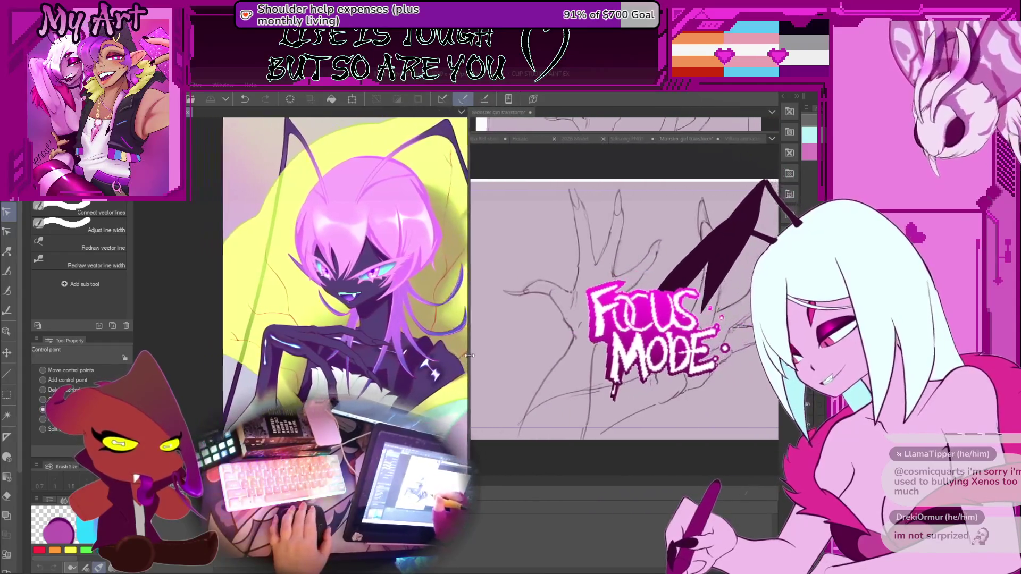
pyautogui.moveTo(423, 353); pyautogui.dragTo(402, 340)
pyautogui.moveTo(407, 388)
pyautogui.mouseDown()
pyautogui.moveTo(391, 377)
pyautogui.moveTo(403, 382)
pyautogui.mouseUp()
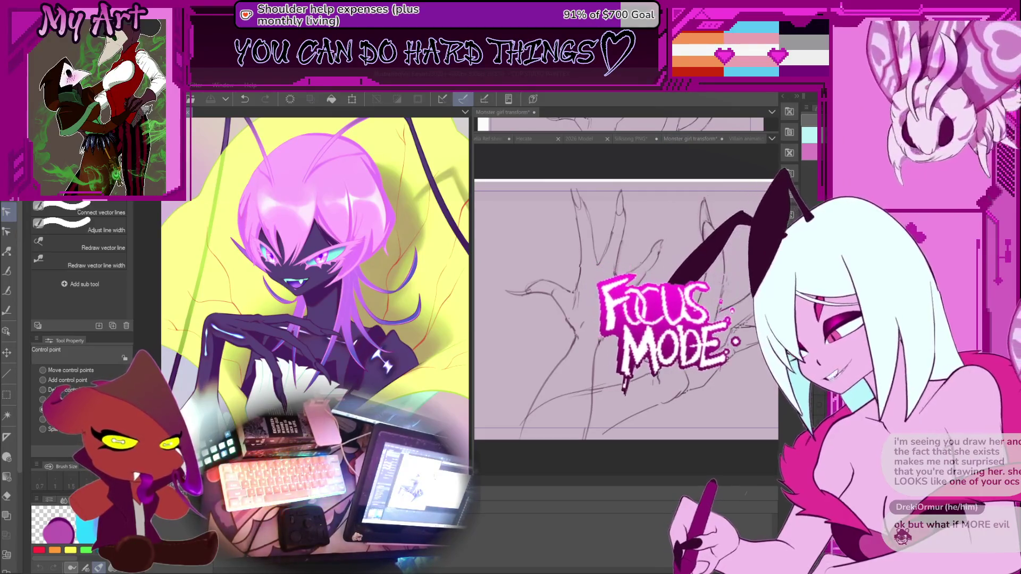
pyautogui.click(721, 130)
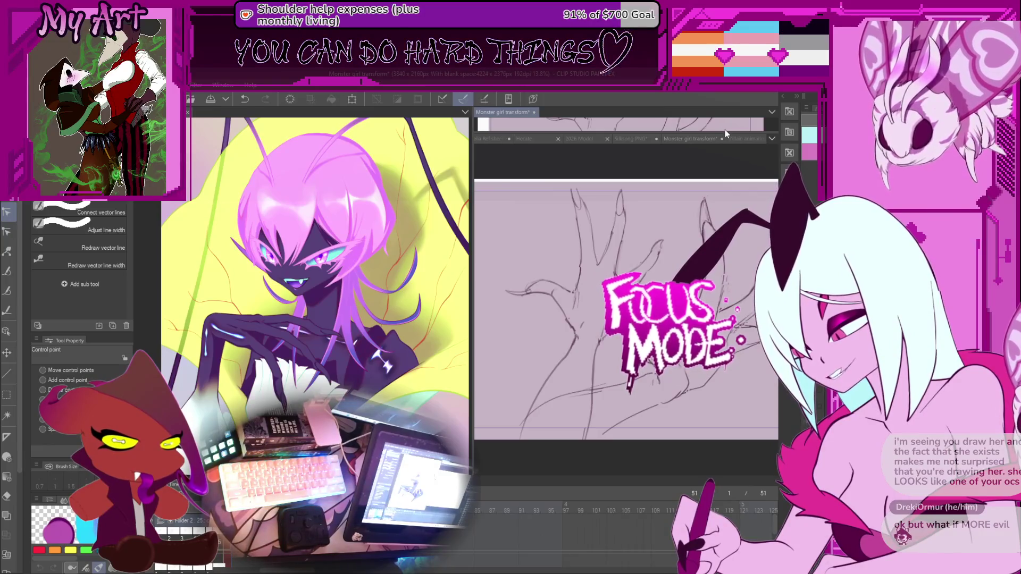
pyautogui.moveTo(731, 137); pyautogui.dragTo(752, 272)
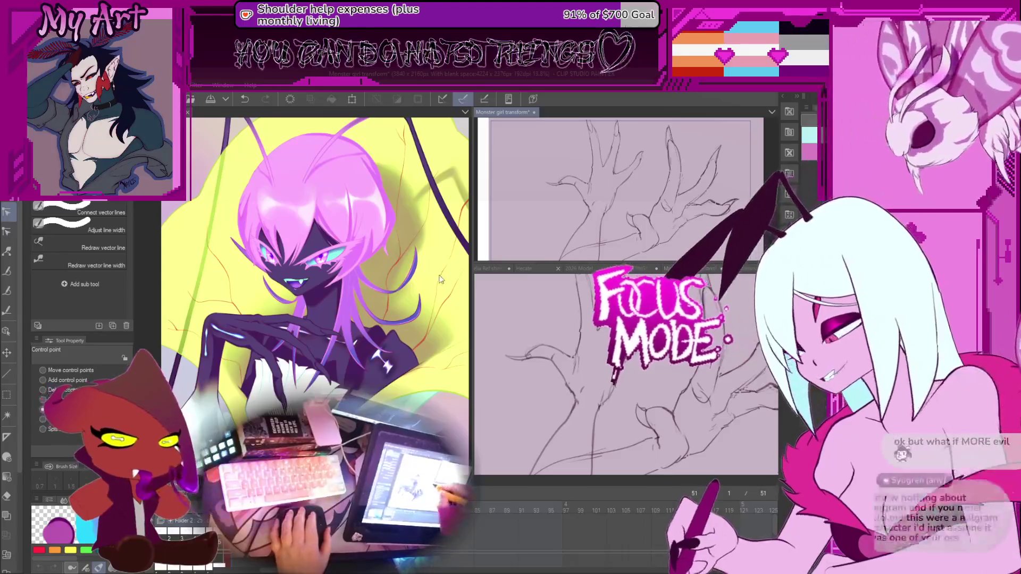
# Step: Narrow the reference, activate the Monster girl transform sketch, and go to frame 40 in the timeline
pyautogui.moveTo(472, 247)
pyautogui.mouseDown()
pyautogui.moveTo(453, 246)
pyautogui.moveTo(438, 294)
pyautogui.mouseUp()
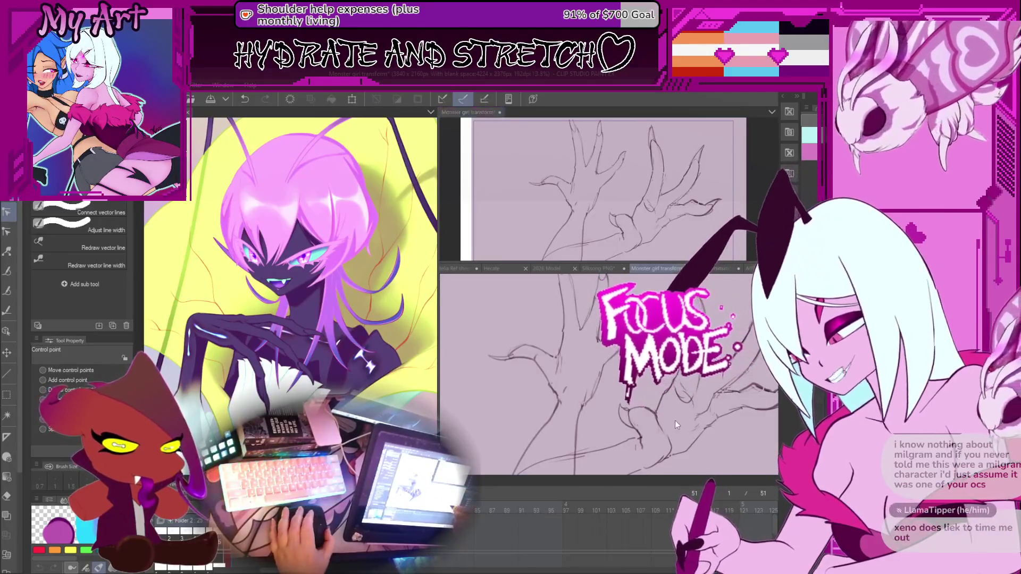
pyautogui.click(674, 420)
pyautogui.hscroll(-3, 548, 505)
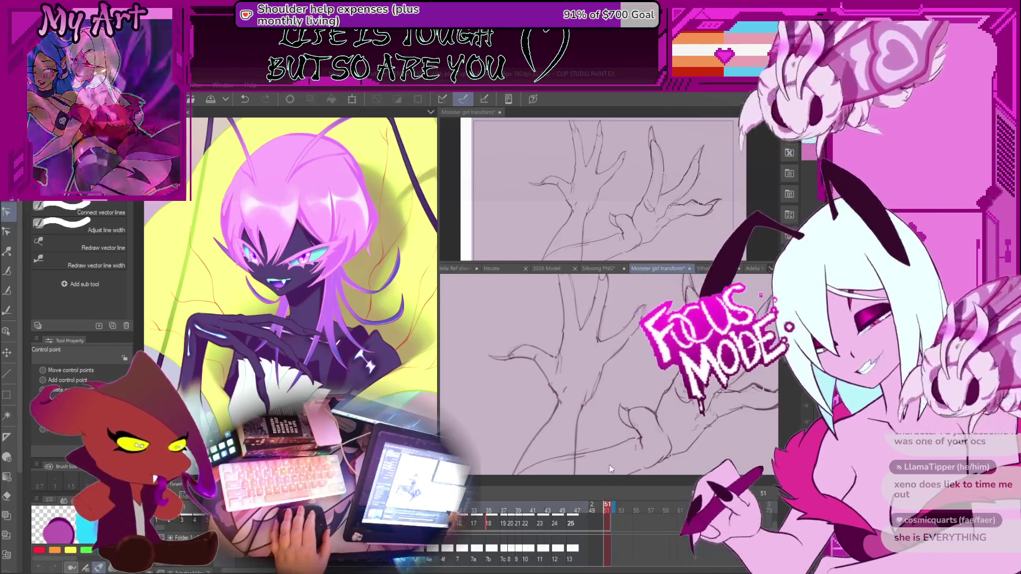
pyautogui.click(526, 510)
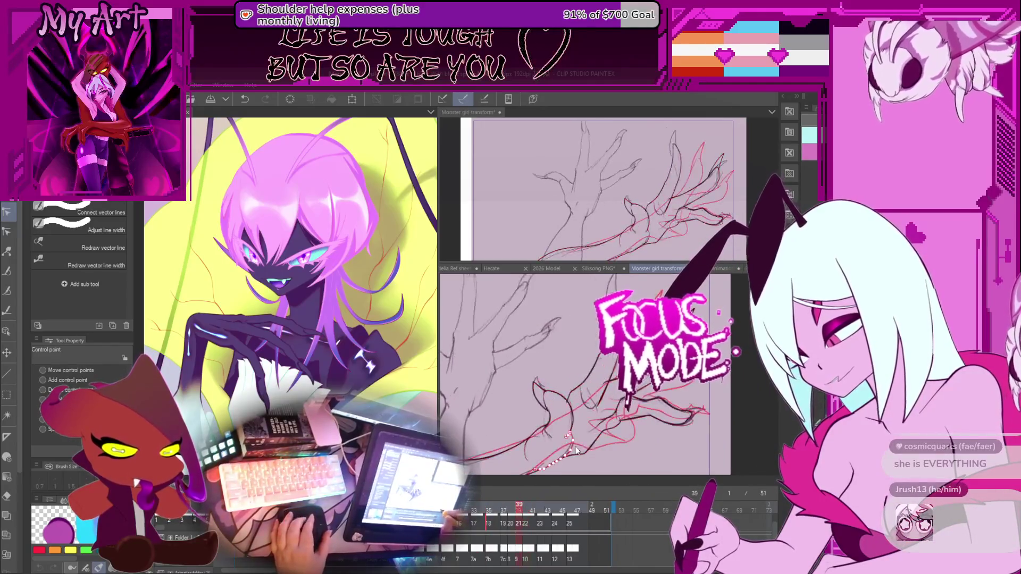
# Step: Step back two frames from frame 40 to frame 38
pyautogui.press(',')
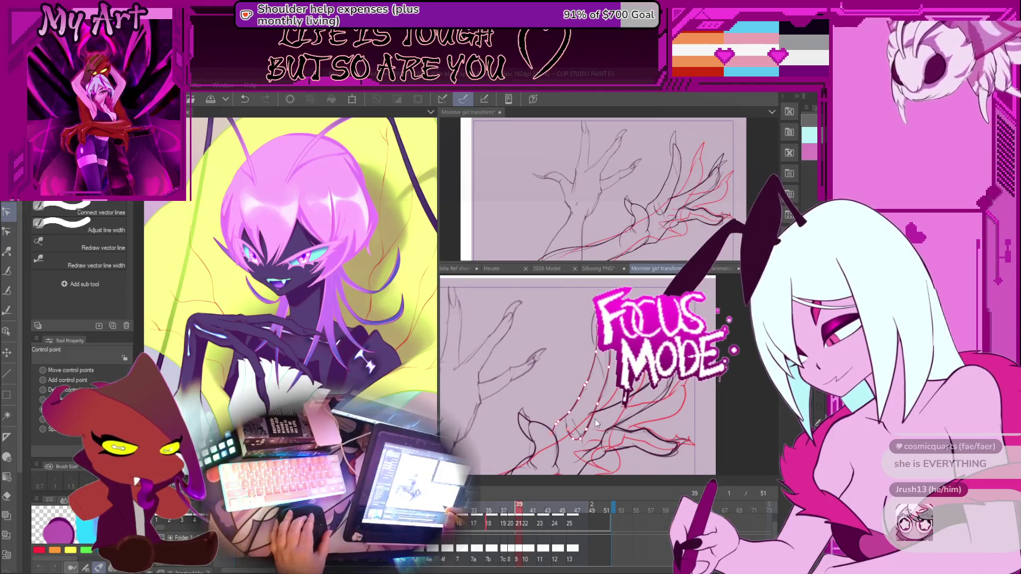
pyautogui.press(',')
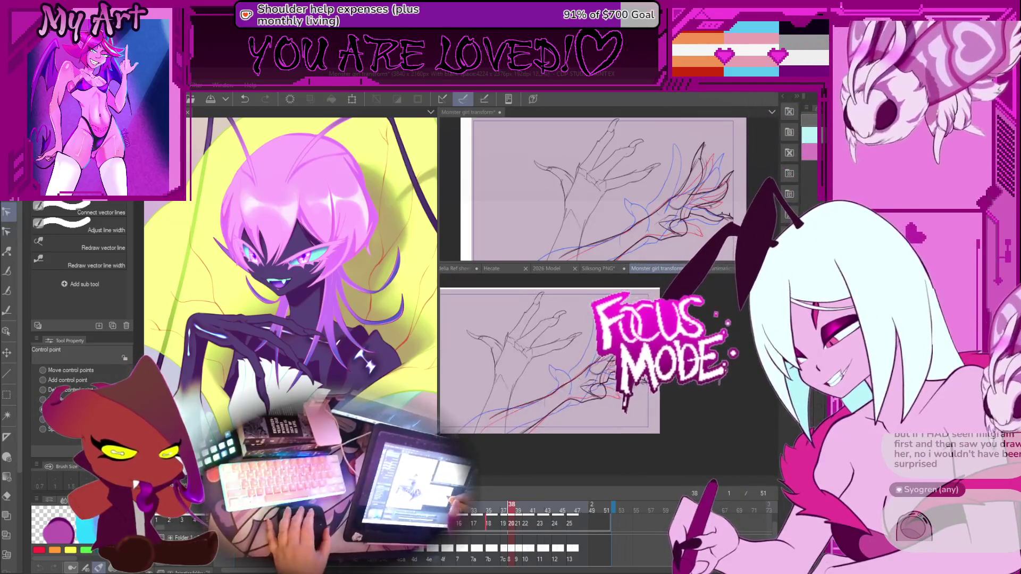
# Step: On frame 39, select the dark claw stroke with the Object tool and rotate it slightly
pyautogui.press('o')
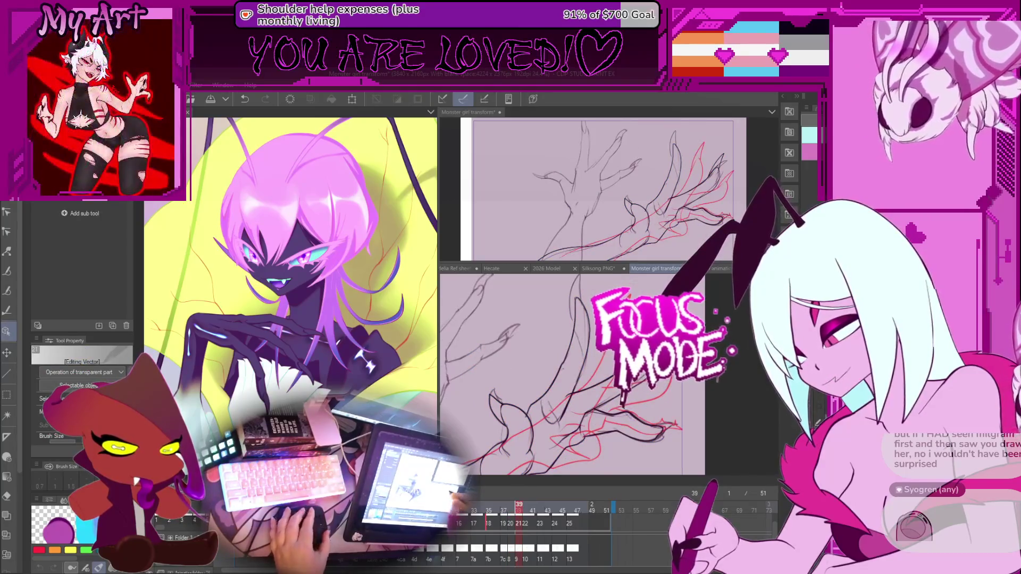
pyautogui.press('Right')
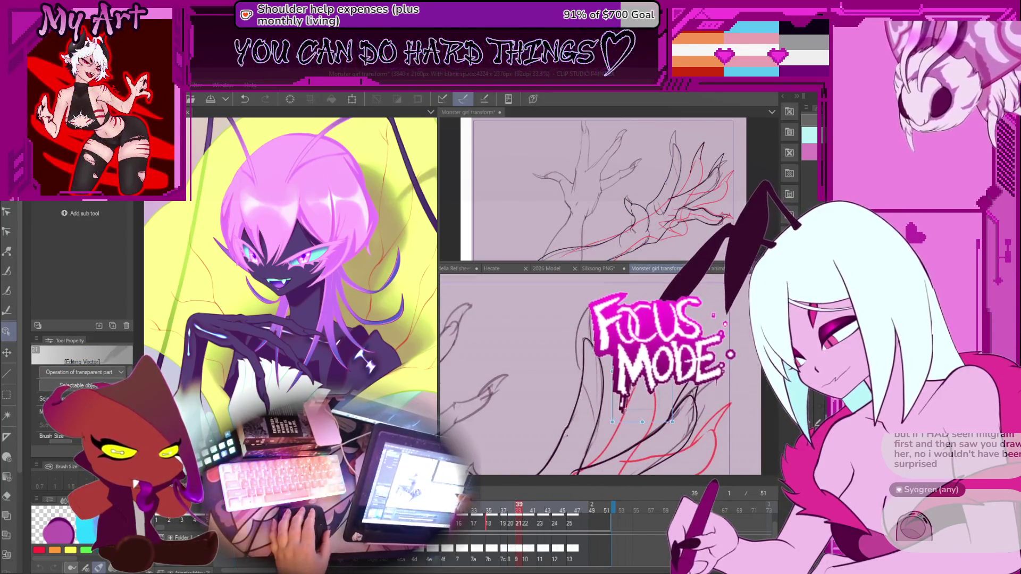
pyautogui.click(585, 346)
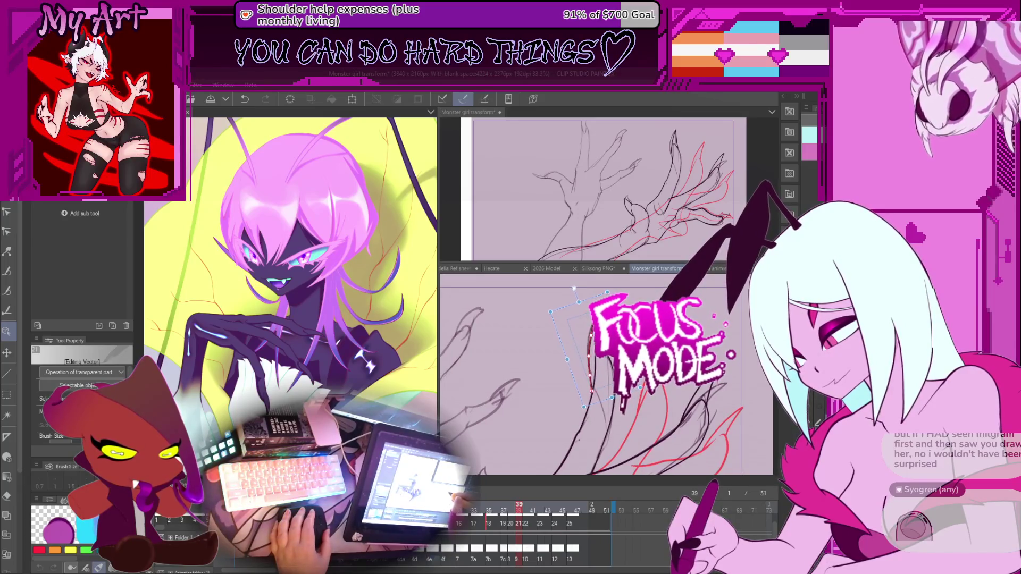
pyautogui.click(606, 383)
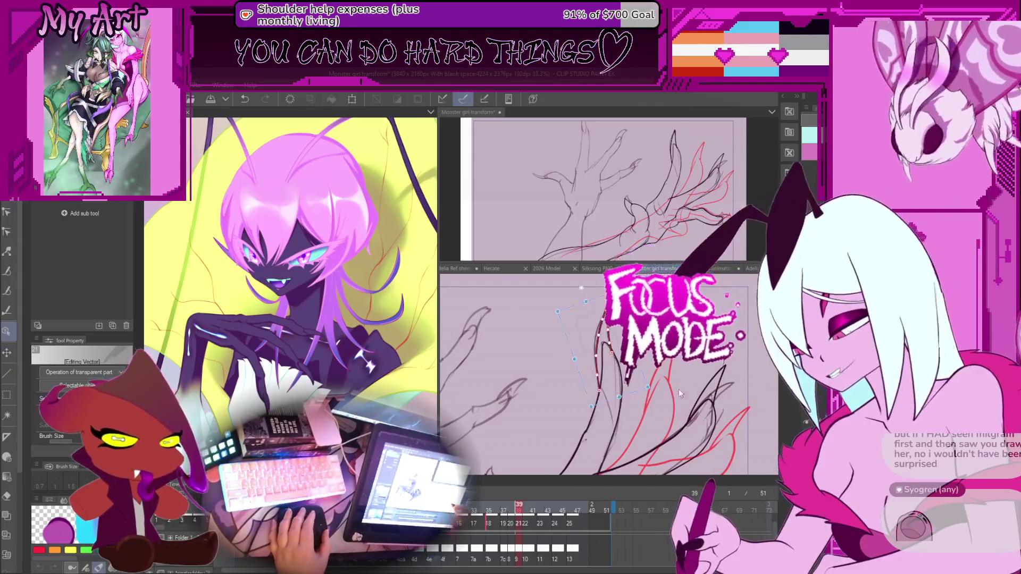
pyautogui.scroll(2, 673, 395)
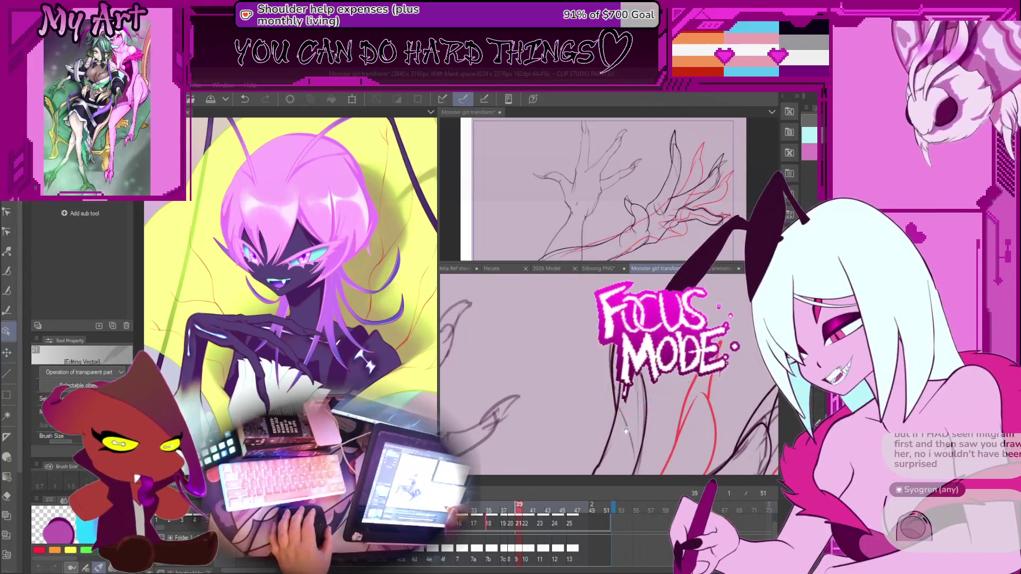
pyautogui.click(600, 394)
pyautogui.moveTo(670, 402); pyautogui.dragTo(669, 404)
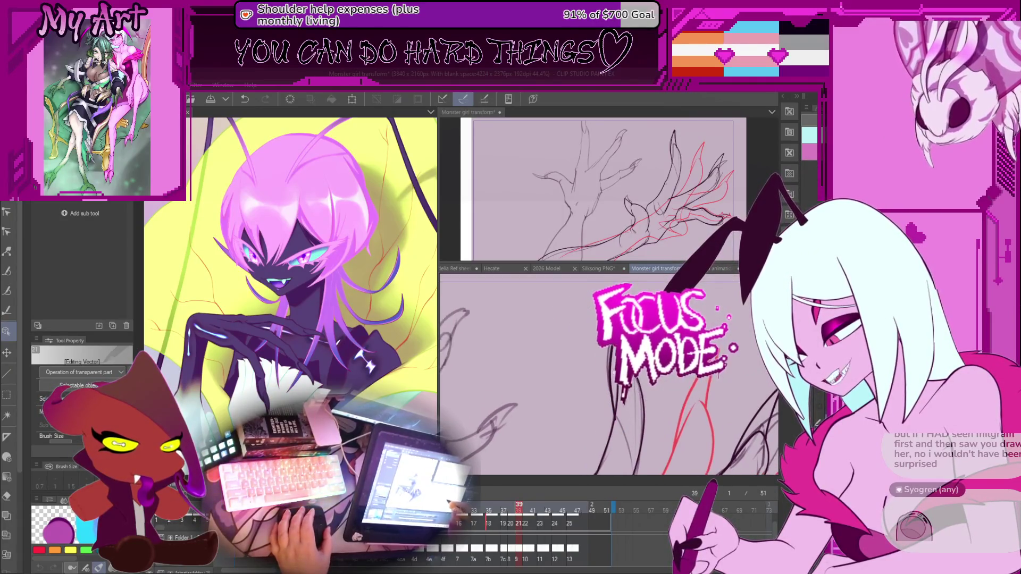
pyautogui.scroll(1, 636, 384)
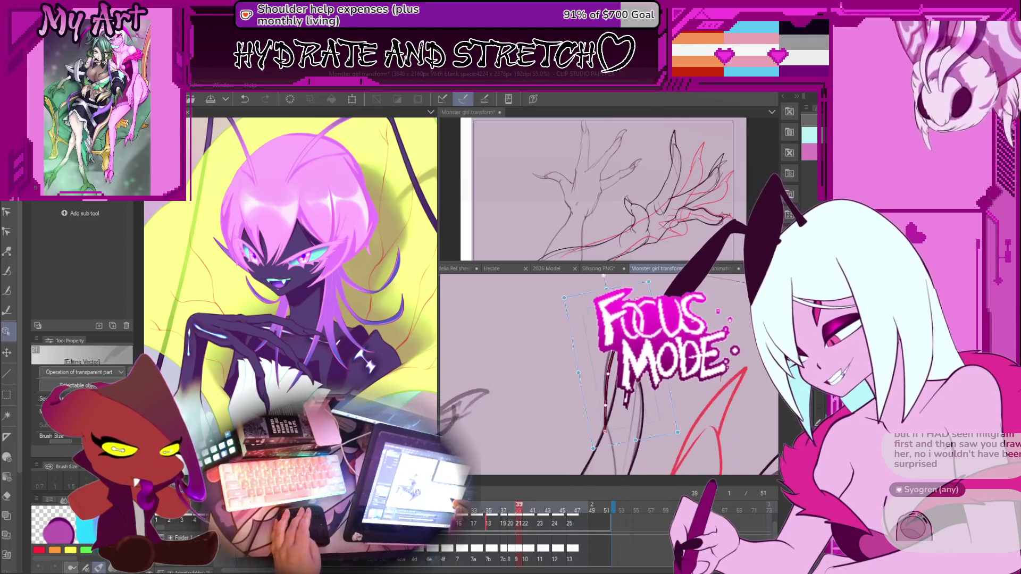
pyautogui.scroll(2, 632, 372)
pyautogui.press('y')
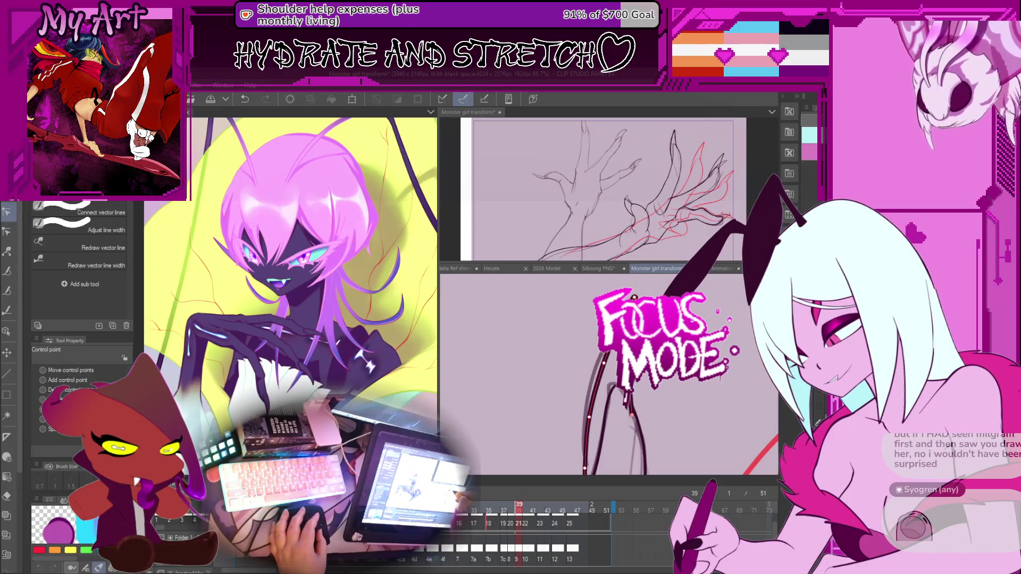
# Step: Add a control point and reshape the dark finger line, rotating the view to check it
pyautogui.moveTo(613, 378); pyautogui.dragTo(573, 369)
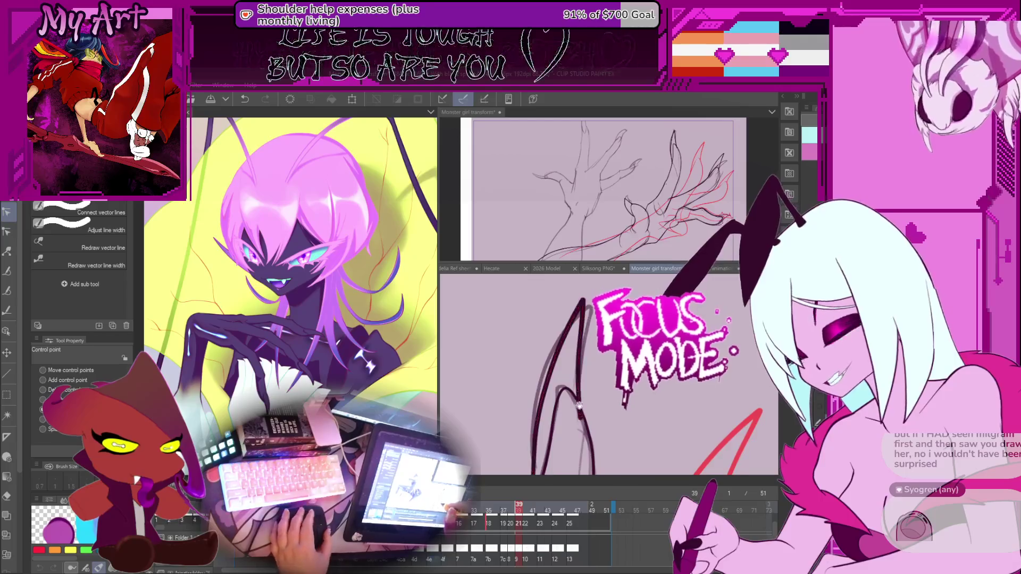
pyautogui.click(588, 381)
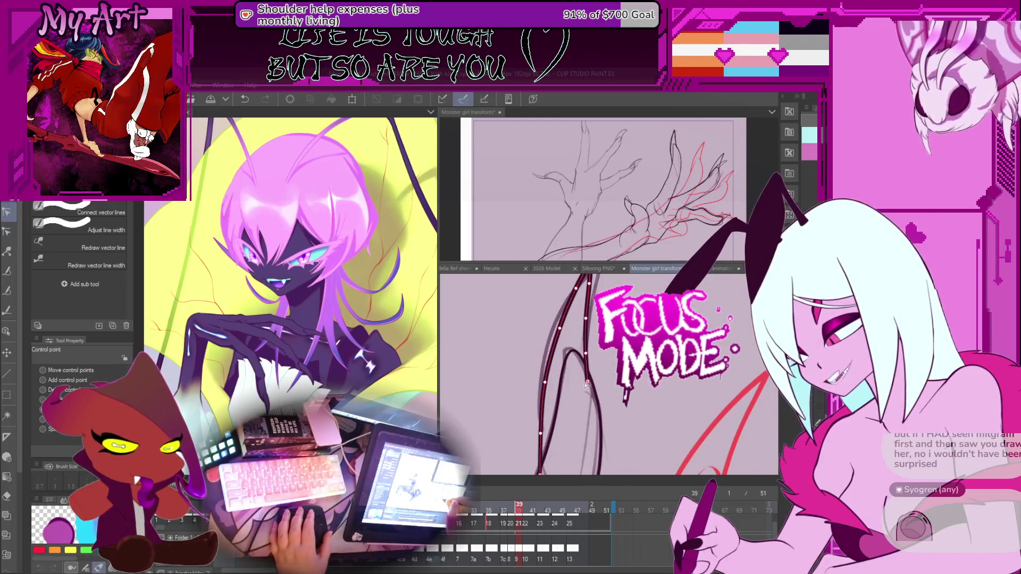
pyautogui.moveTo(589, 321)
pyautogui.mouseDown()
pyautogui.moveTo(596, 368)
pyautogui.moveTo(585, 317)
pyautogui.moveTo(596, 352)
pyautogui.mouseUp()
pyautogui.moveTo(577, 423); pyautogui.dragTo(578, 427)
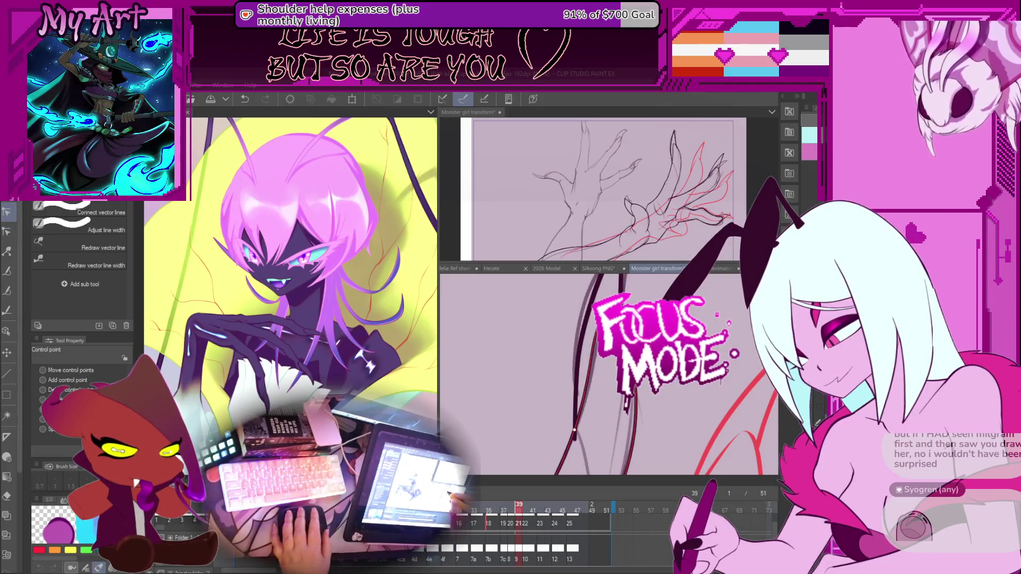
pyautogui.hotkey('ctrl', 'z')
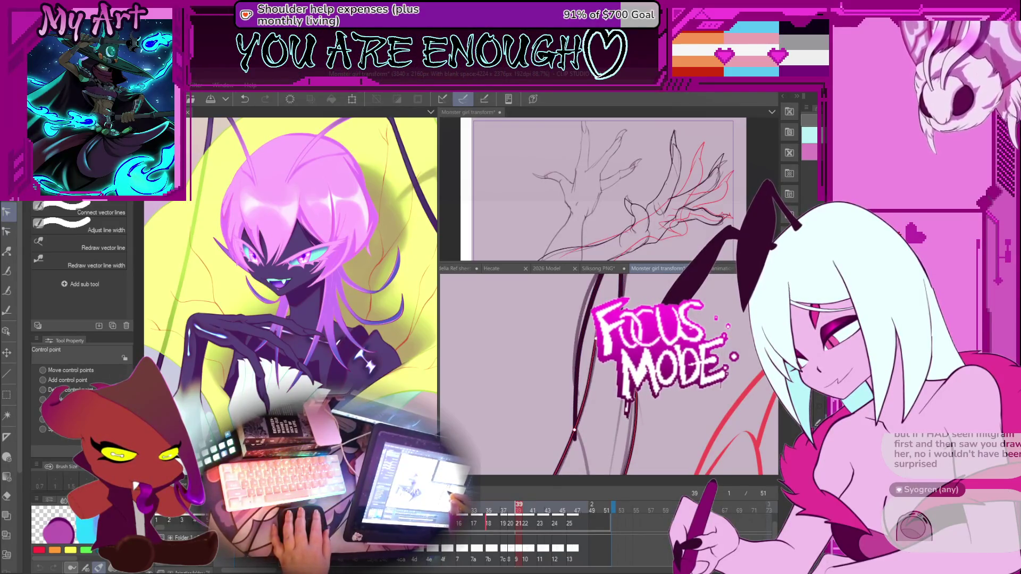
pyautogui.press('^')
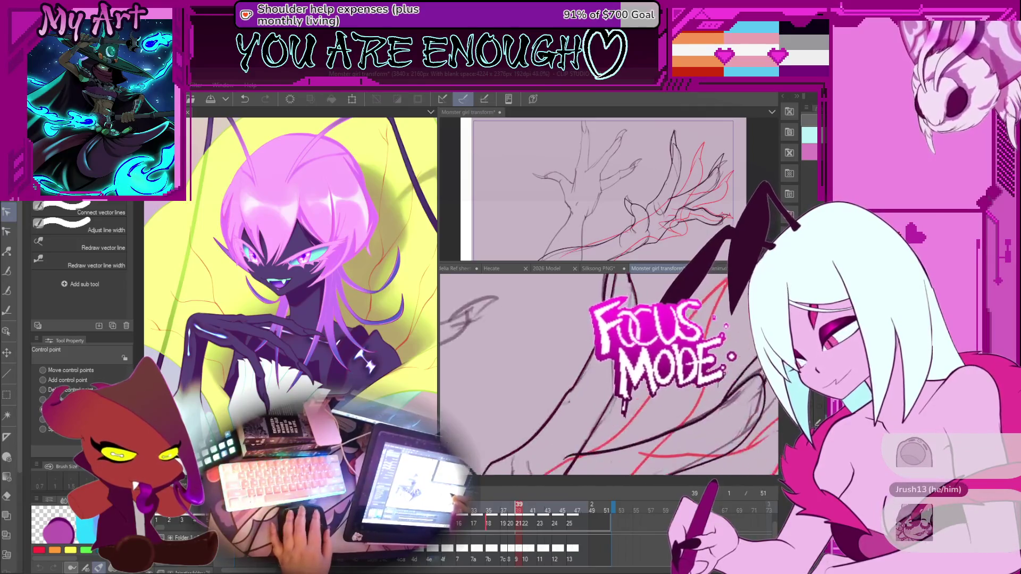
pyautogui.press('-')
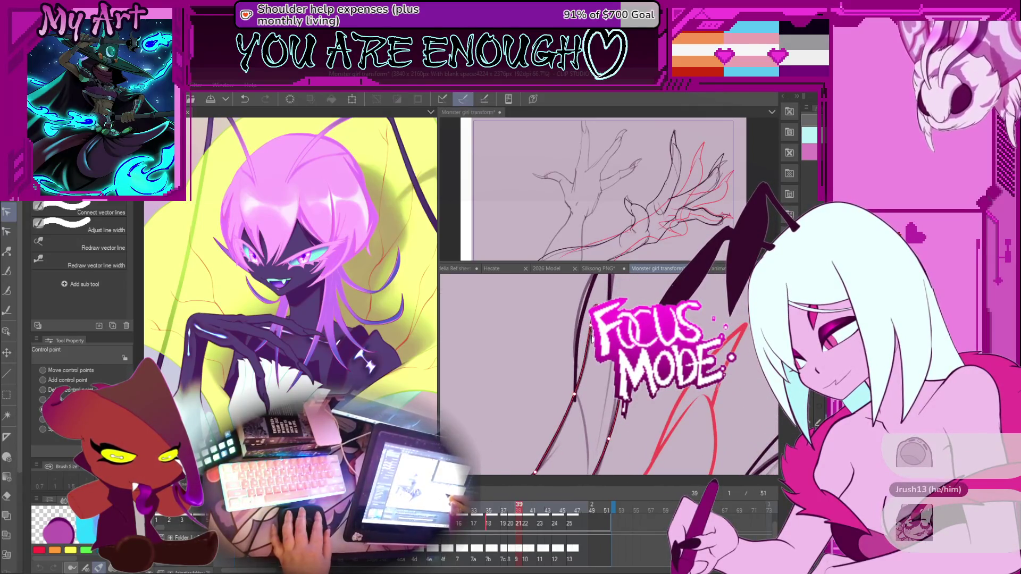
pyautogui.hotkey('ctrl', 'z')
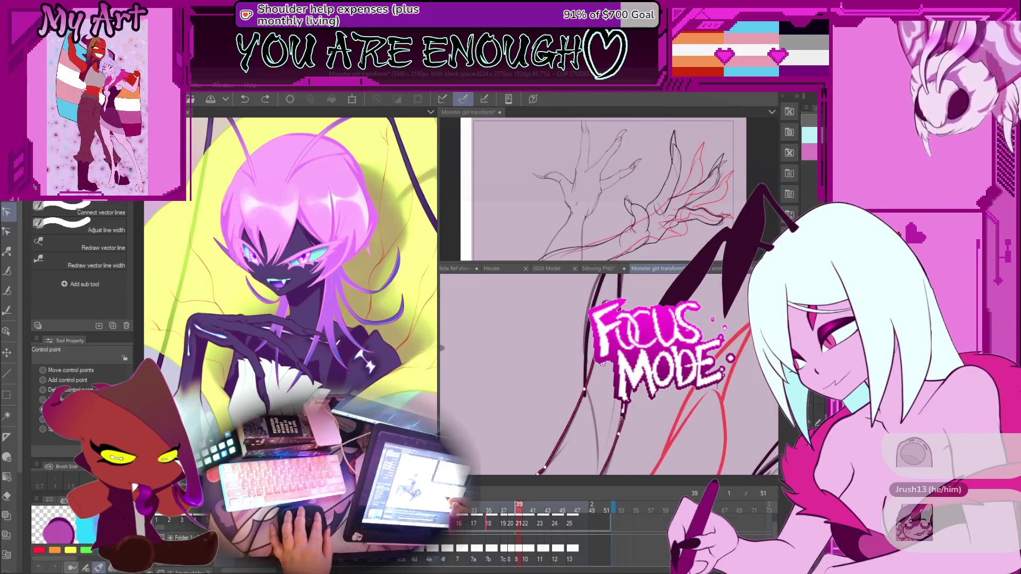
pyautogui.hotkey('ctrl', 'y')
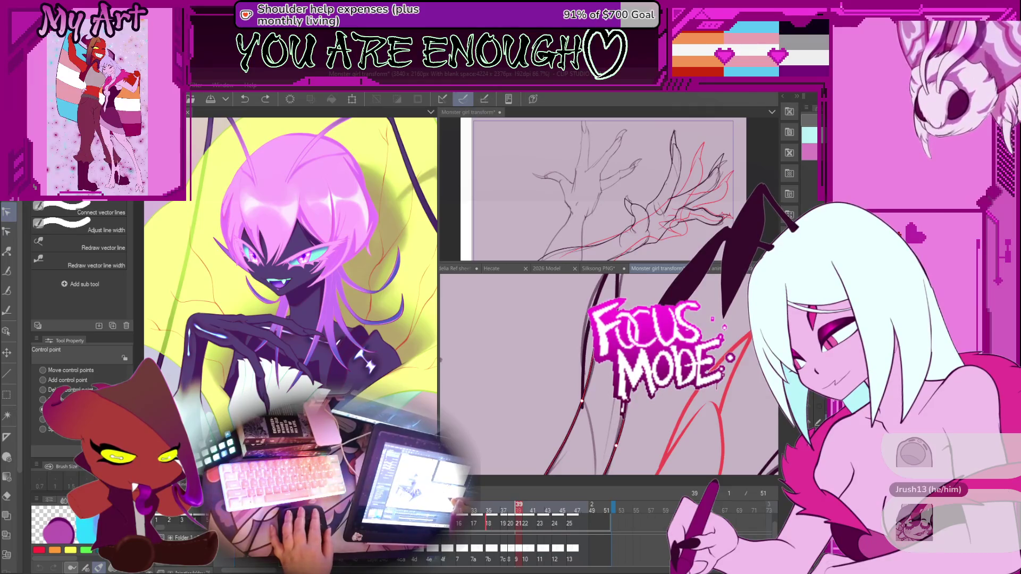
pyautogui.hotkey('ctrl', 'y')
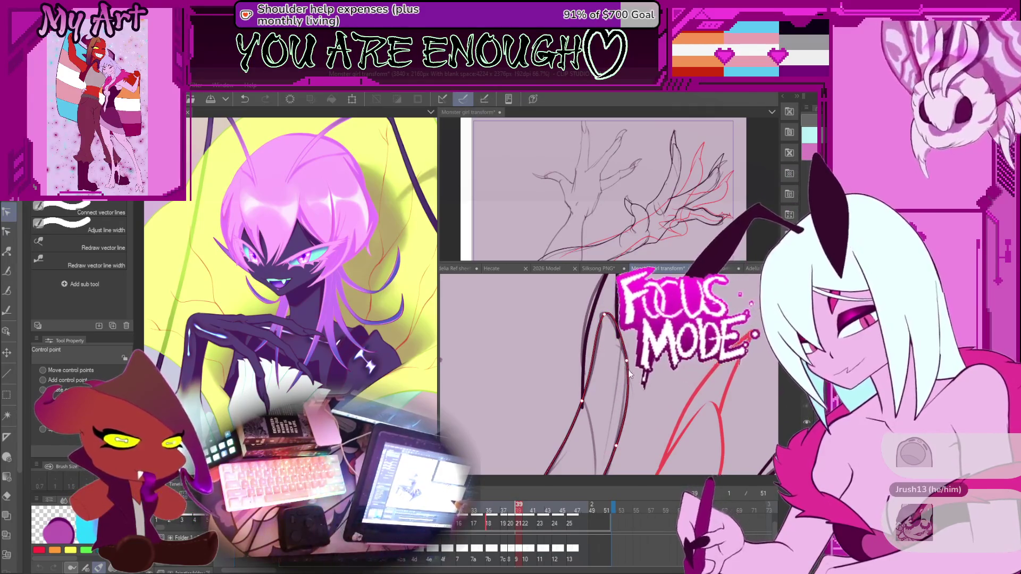
# Step: Select the long dark finger outline and nudge it up and right toward the red sketch
pyautogui.moveTo(602, 363); pyautogui.dragTo(587, 387)
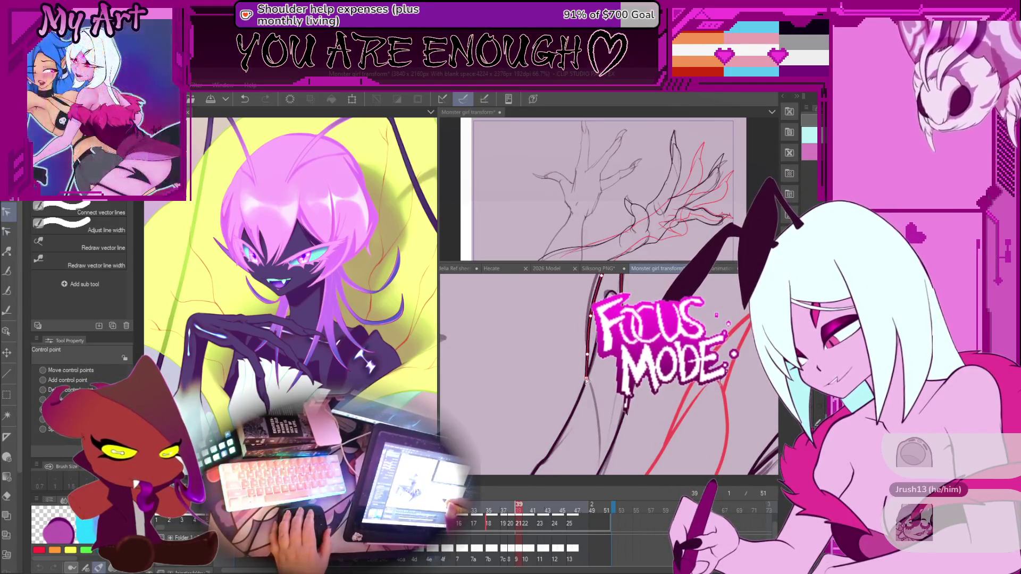
pyautogui.moveTo(588, 383)
pyautogui.mouseDown()
pyautogui.moveTo(601, 405)
pyautogui.moveTo(580, 403)
pyautogui.mouseUp()
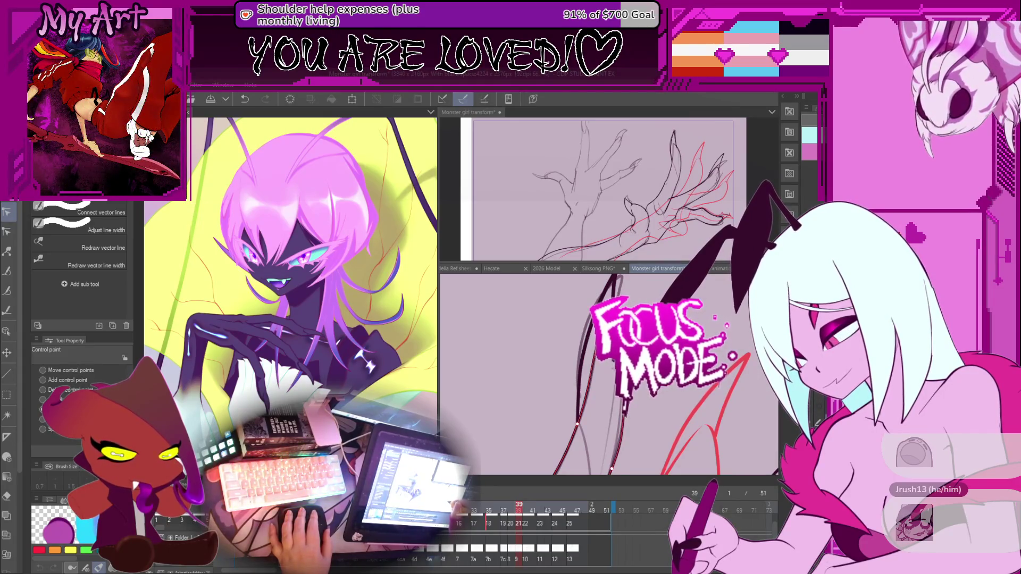
pyautogui.click(572, 372)
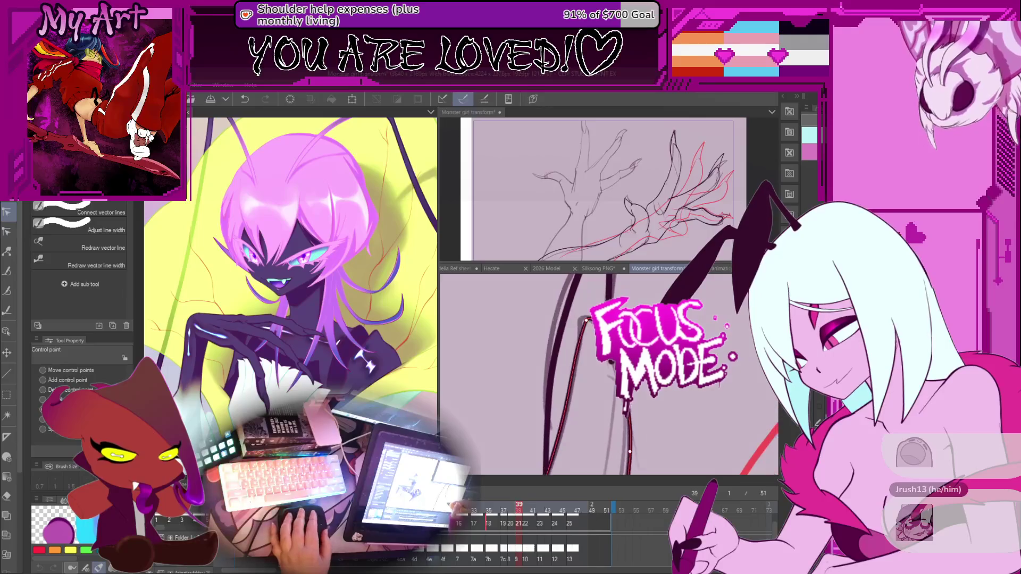
pyautogui.scroll(-2, 630, 409)
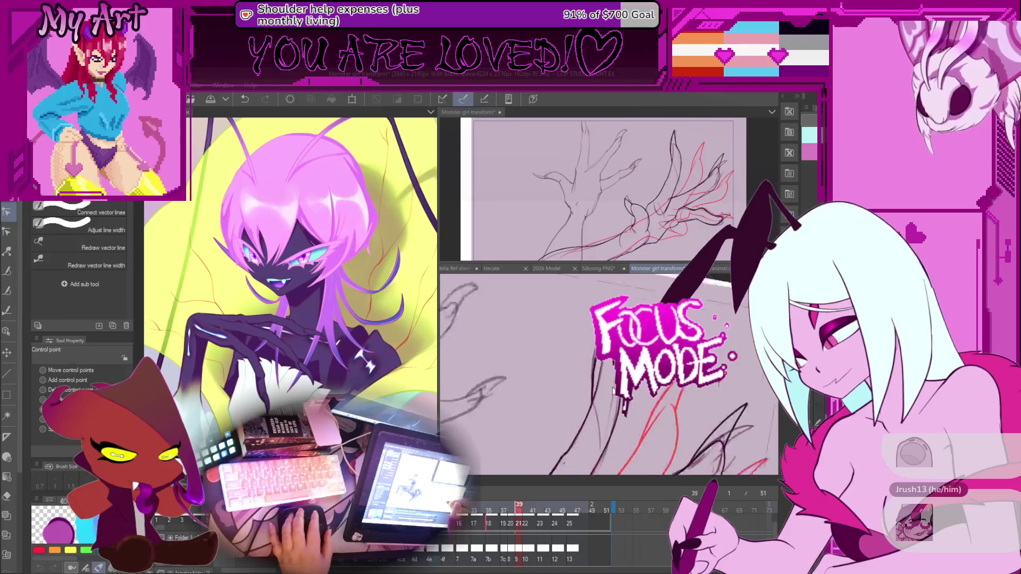
pyautogui.scroll(-3, 608, 381)
pyautogui.hotkey('ctrl', 'z')
pyautogui.scroll(4, 609, 394)
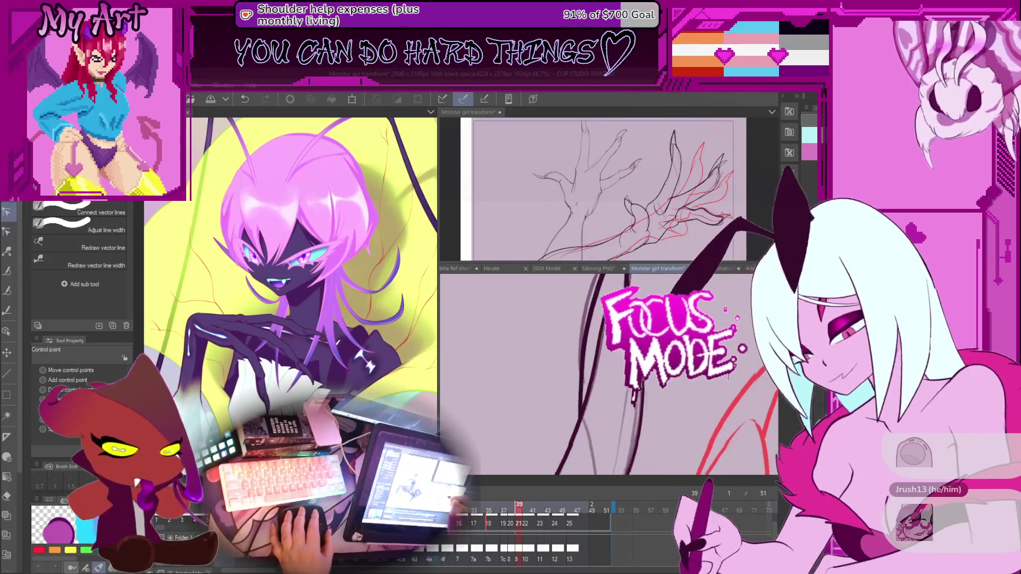
pyautogui.moveTo(595, 416); pyautogui.dragTo(603, 403)
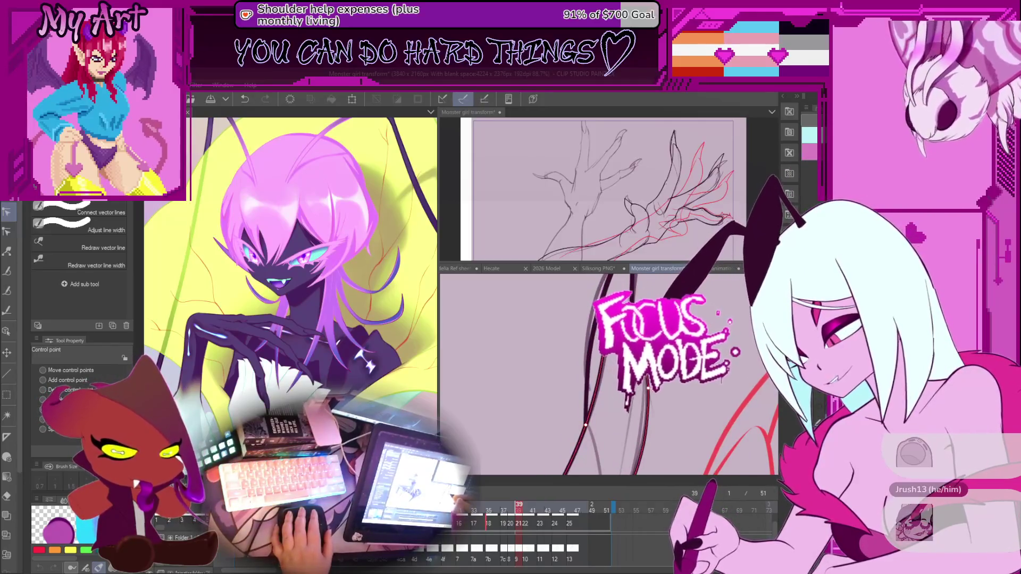
# Step: Adjust another finger line near the claw spike, then enlarge the timeline and jump to frame 46
pyautogui.moveTo(648, 391); pyautogui.dragTo(679, 391)
pyautogui.click(607, 323)
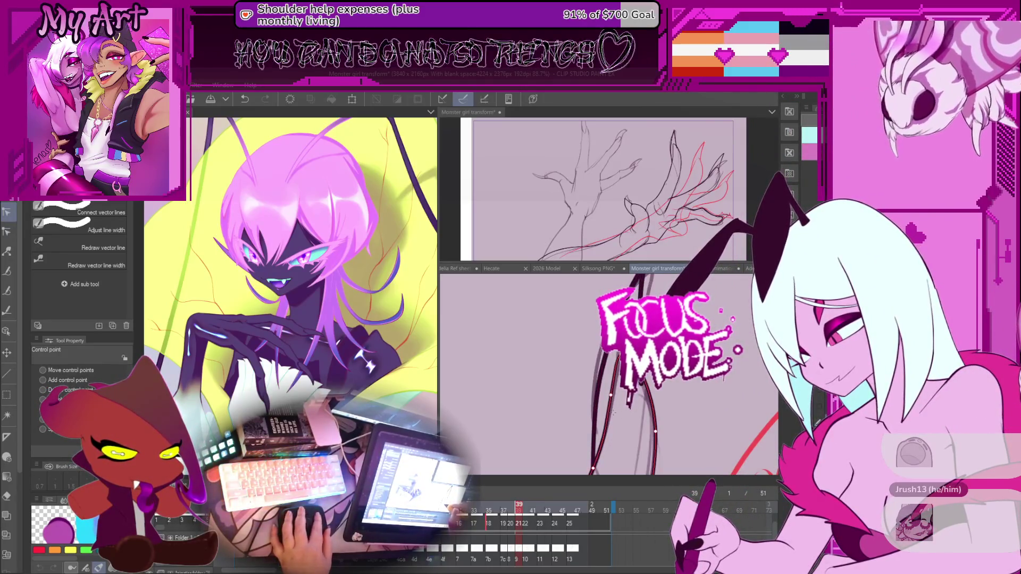
pyautogui.hotkey('ctrl', 'z')
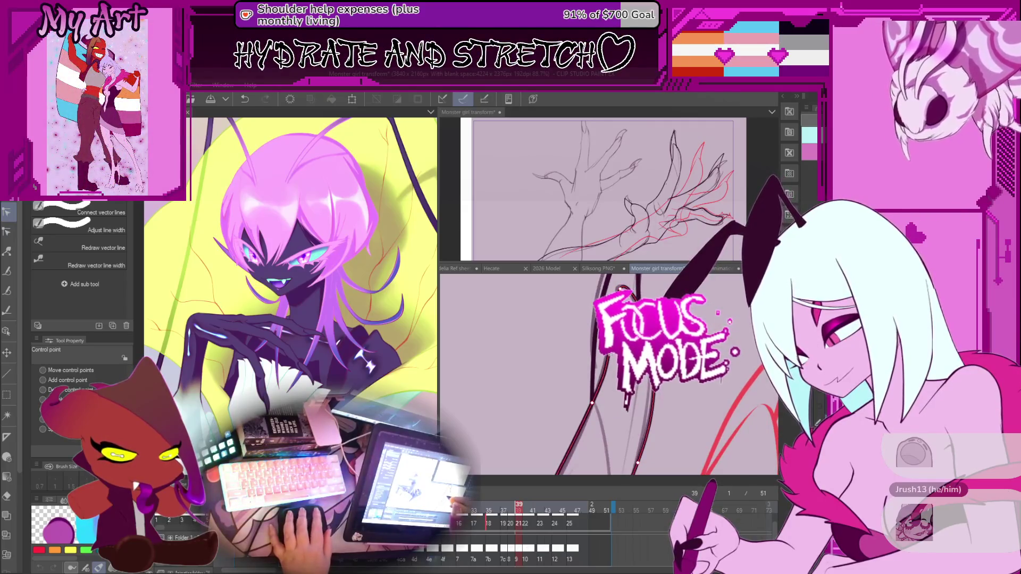
pyautogui.scroll(-4, 591, 347)
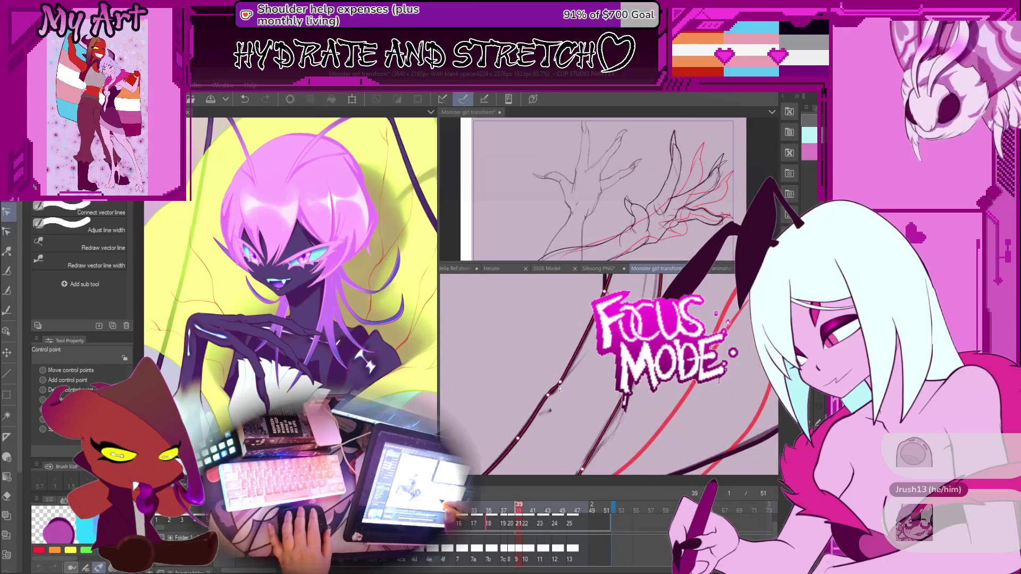
pyautogui.scroll(-3, 548, 396)
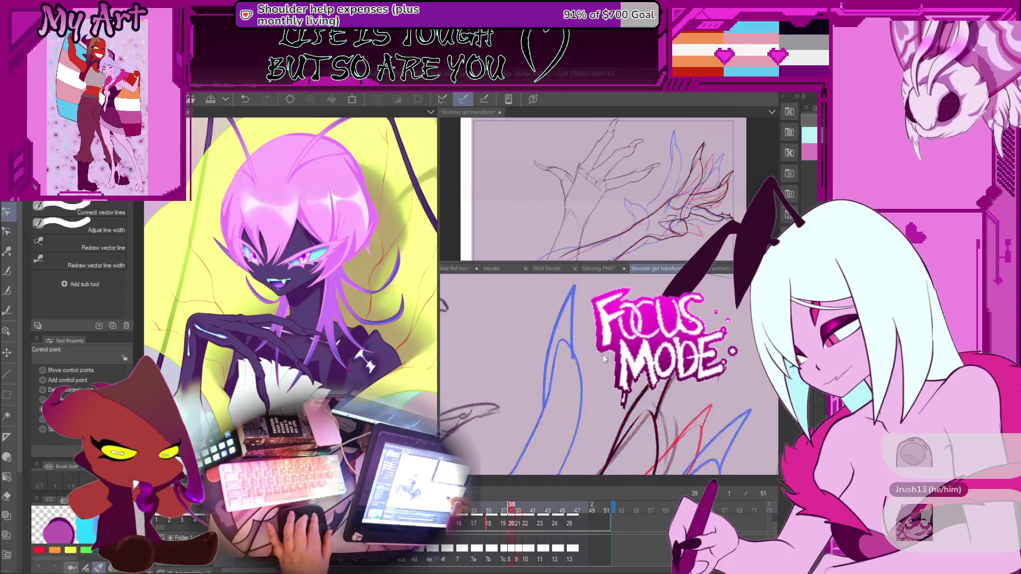
pyautogui.scroll(4, 552, 361)
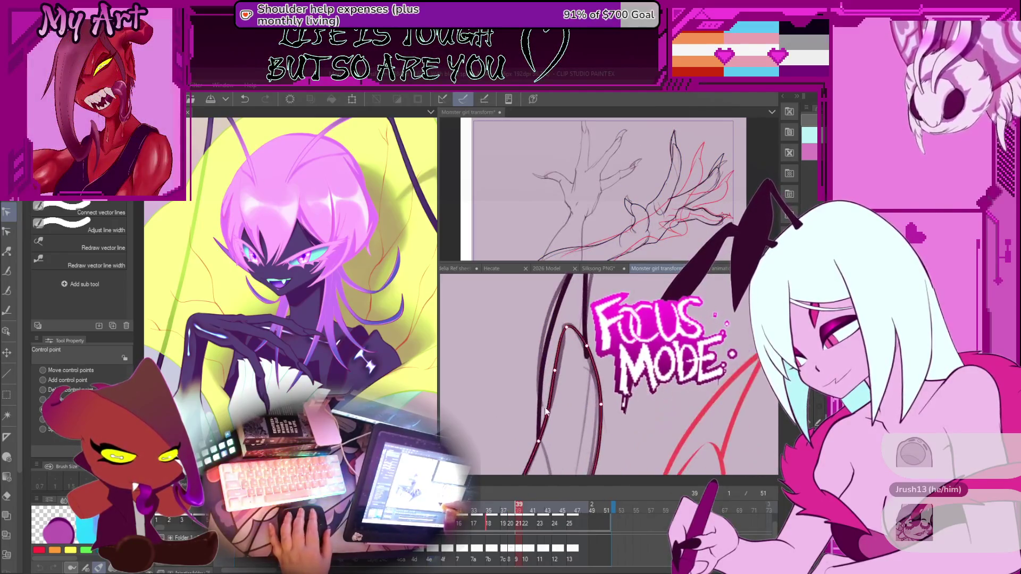
pyautogui.scroll(-2, 548, 372)
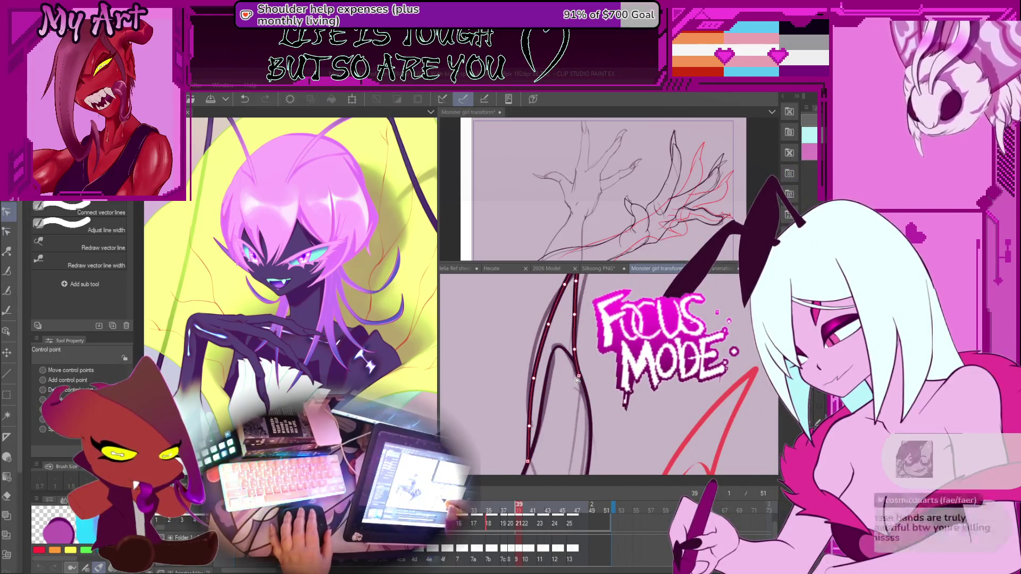
pyautogui.scroll(2, 585, 367)
pyautogui.moveTo(595, 349); pyautogui.dragTo(622, 349)
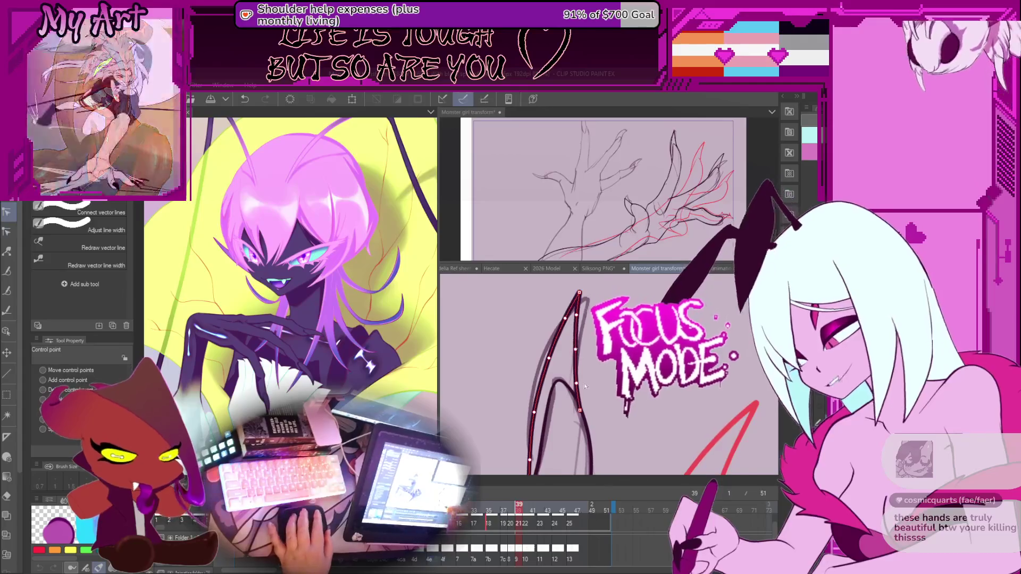
pyautogui.moveTo(577, 350); pyautogui.dragTo(584, 362)
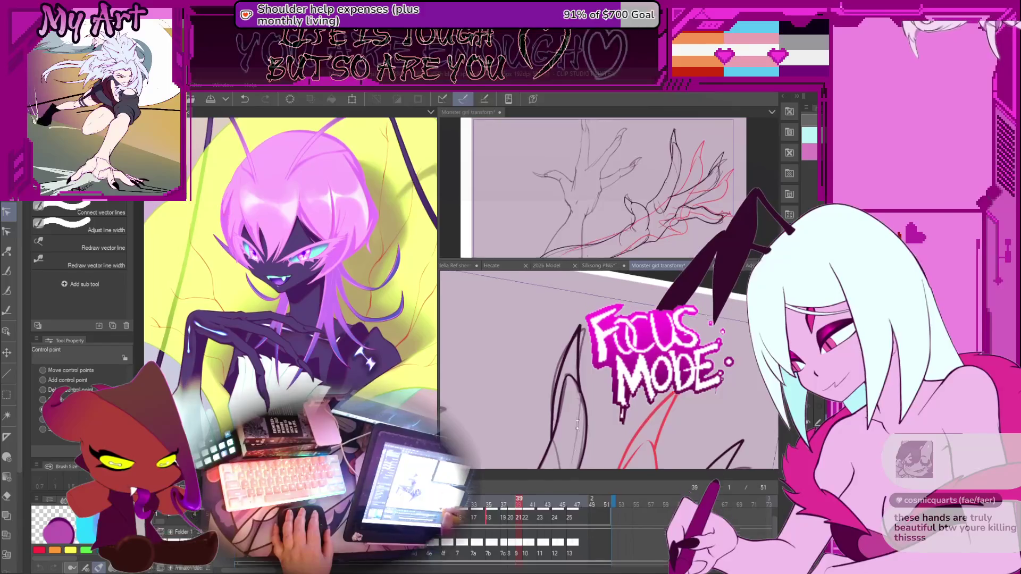
pyautogui.moveTo(575, 479); pyautogui.dragTo(564, 408)
pyautogui.click(584, 396)
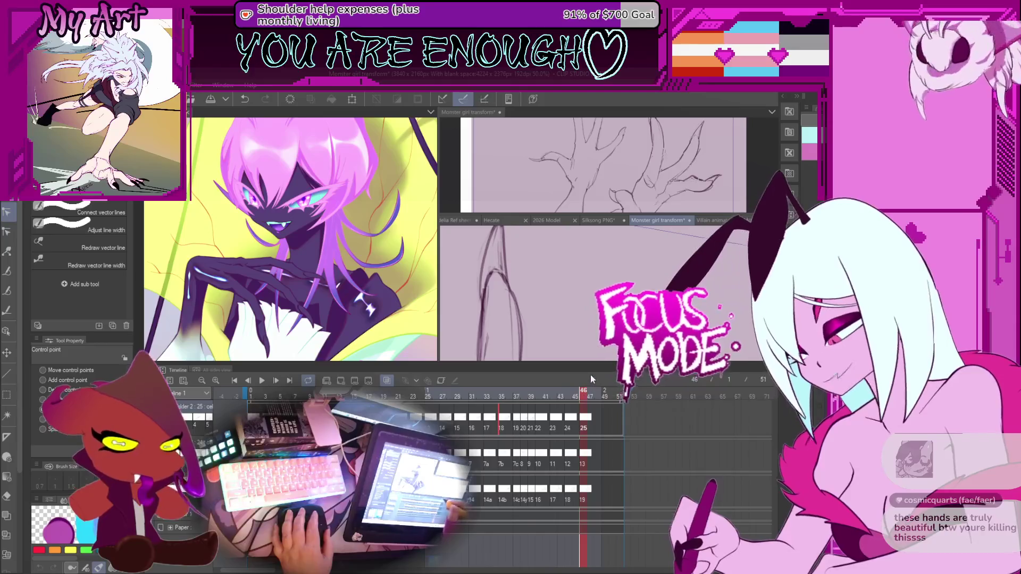
# Step: Shrink the timeline, straighten the canvas rotation, and play the hand animation back
pyautogui.moveTo(590, 366); pyautogui.dragTo(594, 448)
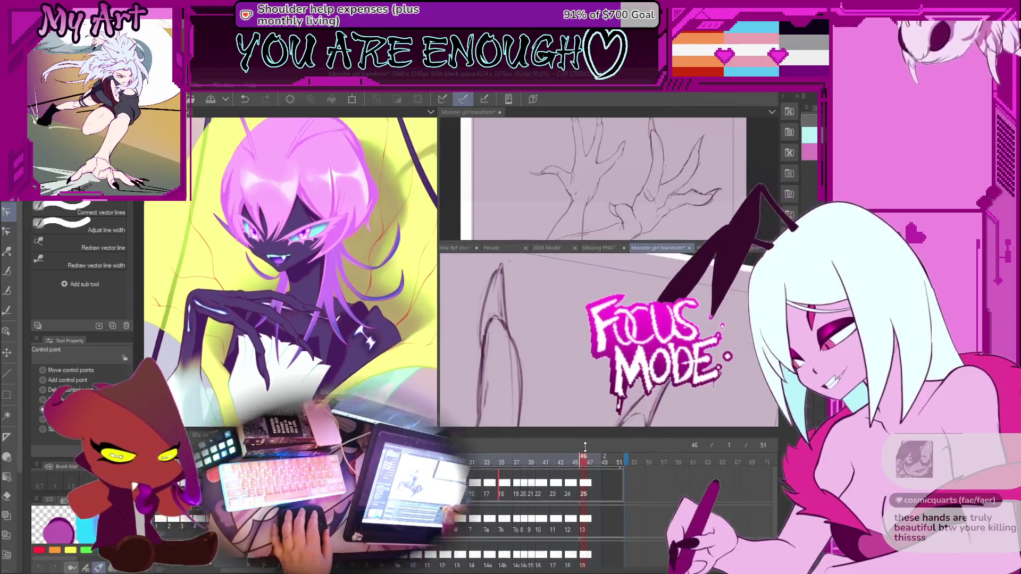
pyautogui.moveTo(662, 382); pyautogui.dragTo(632, 393)
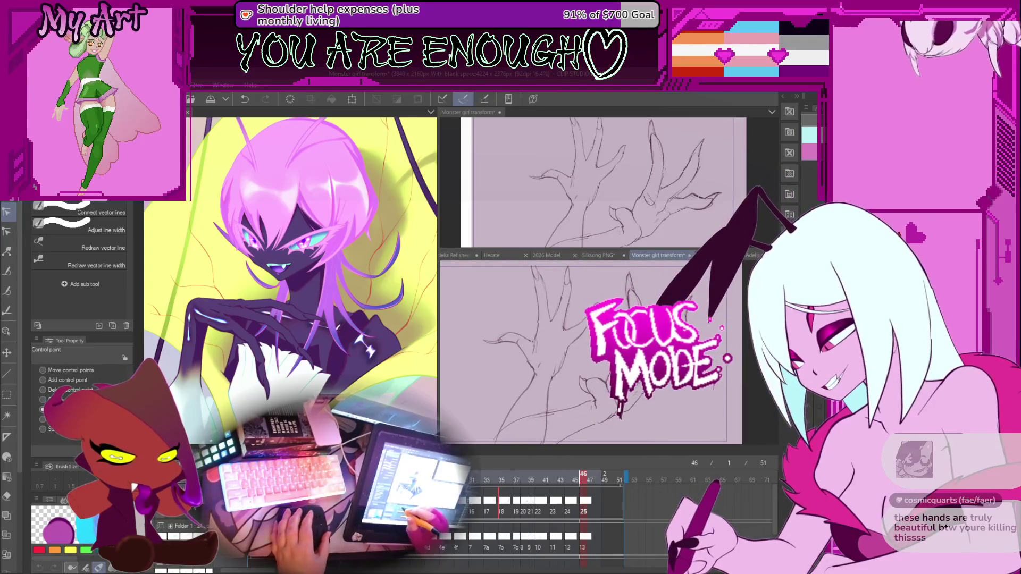
pyautogui.press('Return')
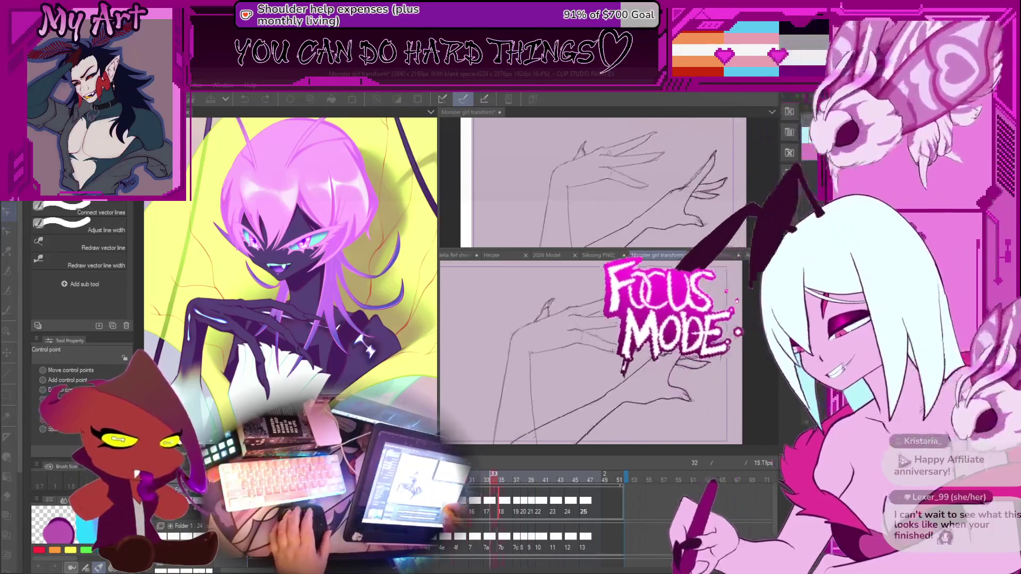
# Step: Stop playback, save the file, advance to frame 38, and select a claw vector line
pyautogui.click(608, 418)
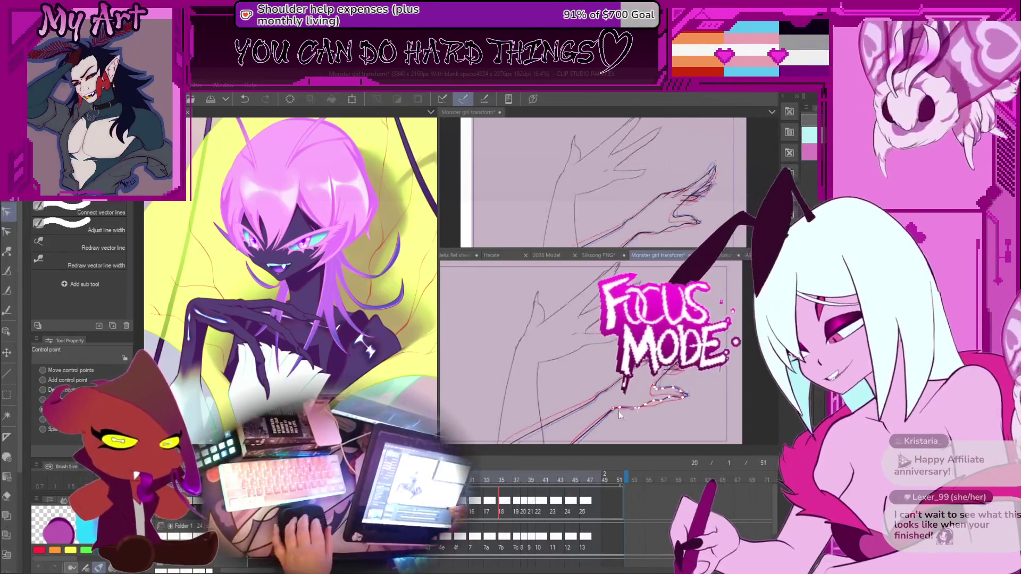
pyautogui.hotkey('ctrl', 's')
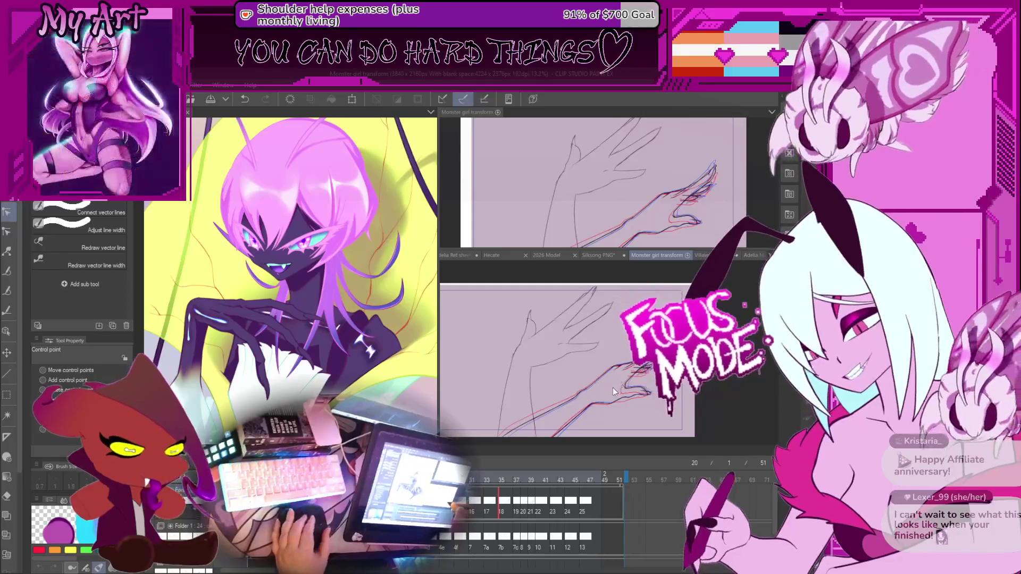
pyautogui.press('Right')
pyautogui.press('Right')
pyautogui.press('Right')
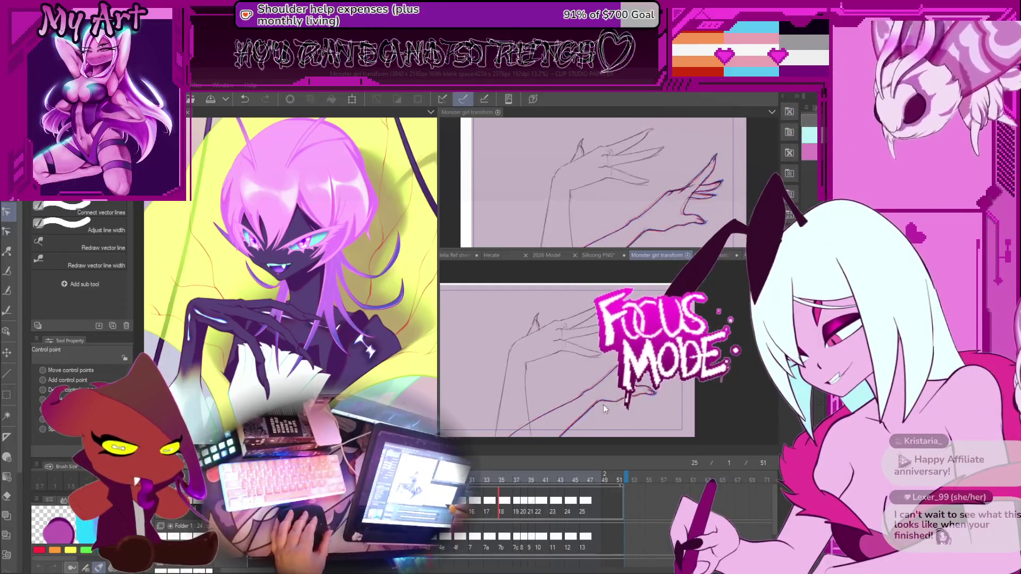
pyautogui.press('Right')
pyautogui.press('Right')
pyautogui.press('Right')
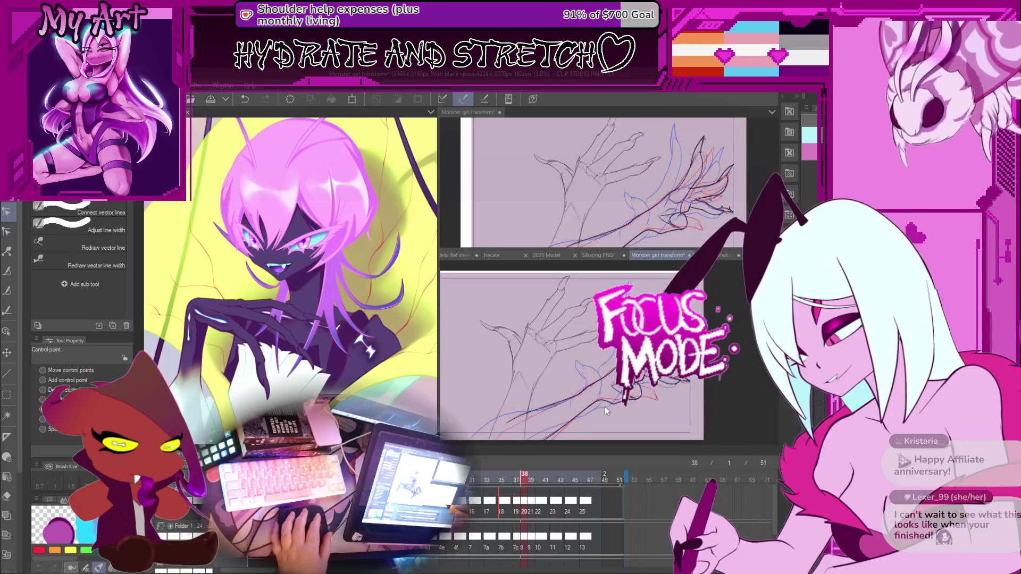
pyautogui.scroll(2, 604, 407)
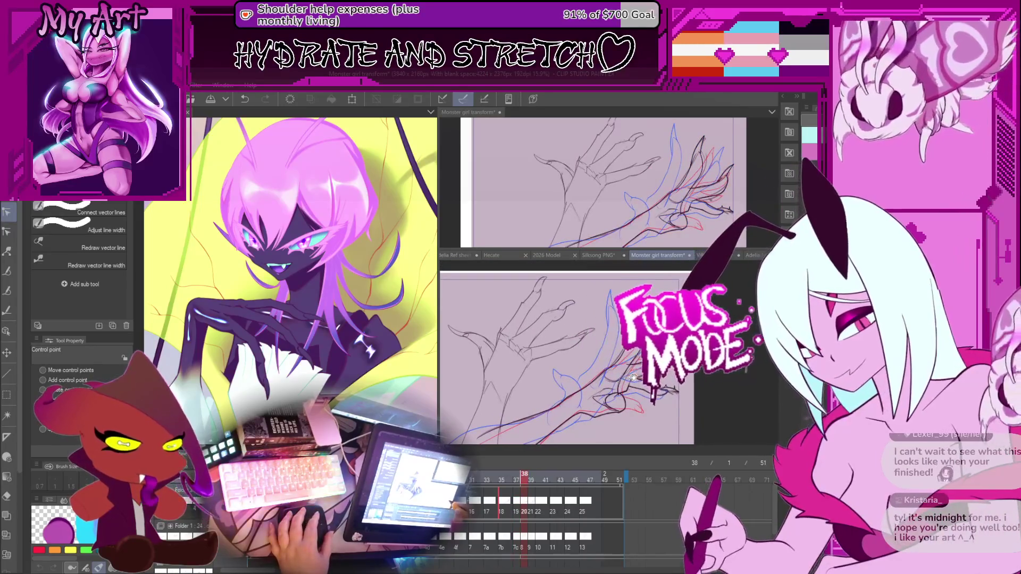
pyautogui.click(630, 390)
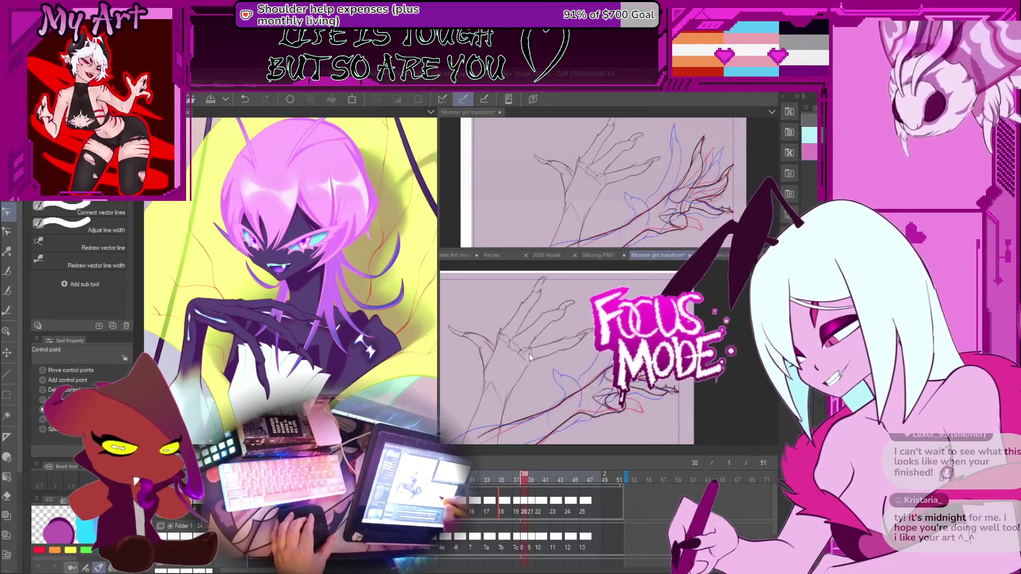
pyautogui.scroll(5, 544, 359)
pyautogui.press('.')
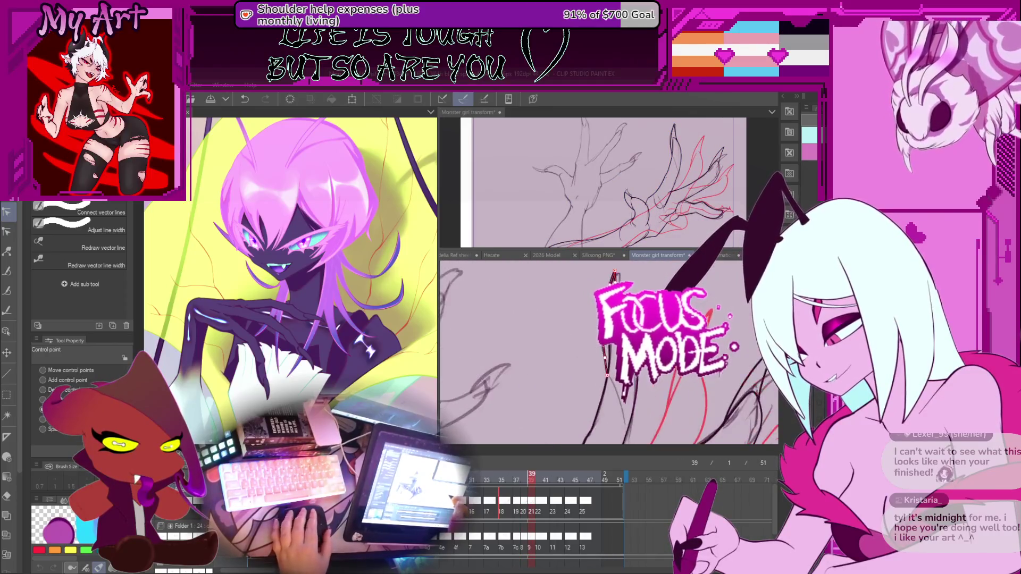
pyautogui.click(610, 380)
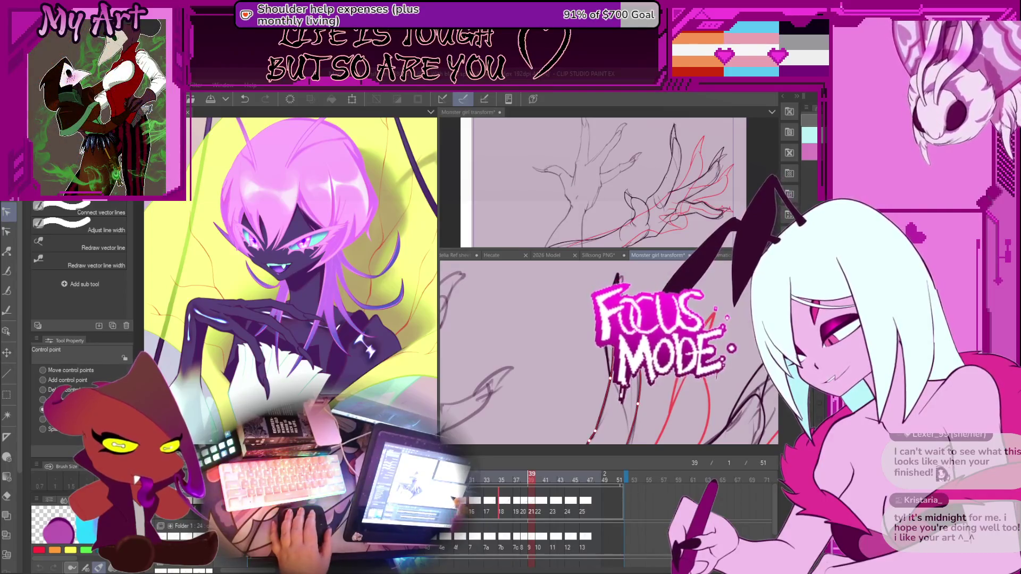
pyautogui.click(598, 364)
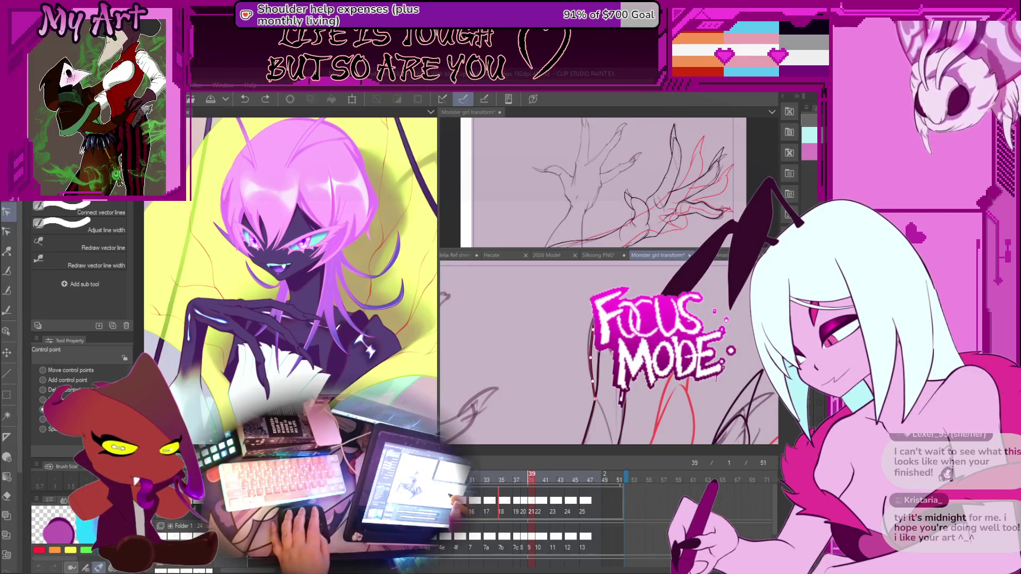
pyautogui.press('o')
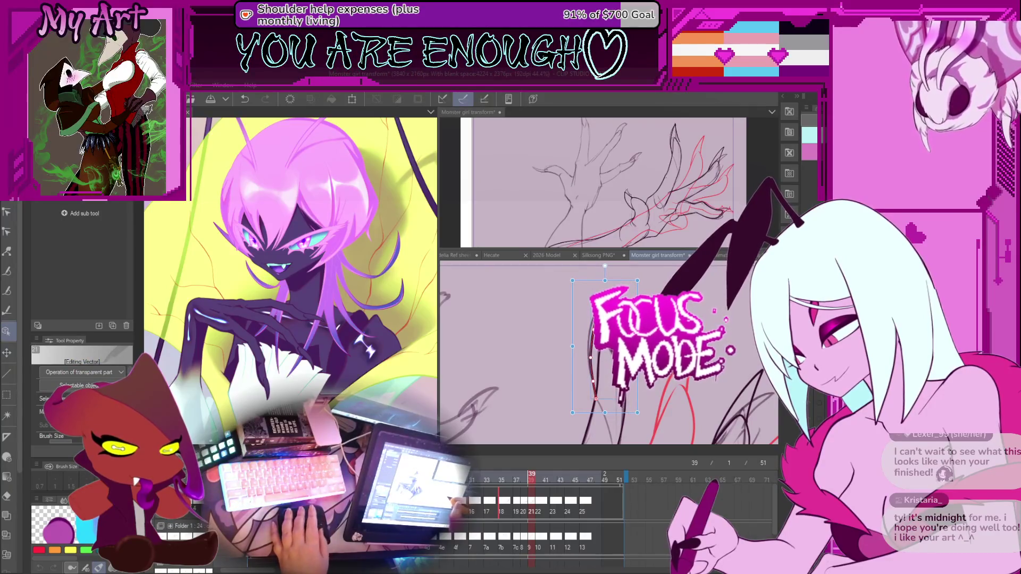
pyautogui.press('y')
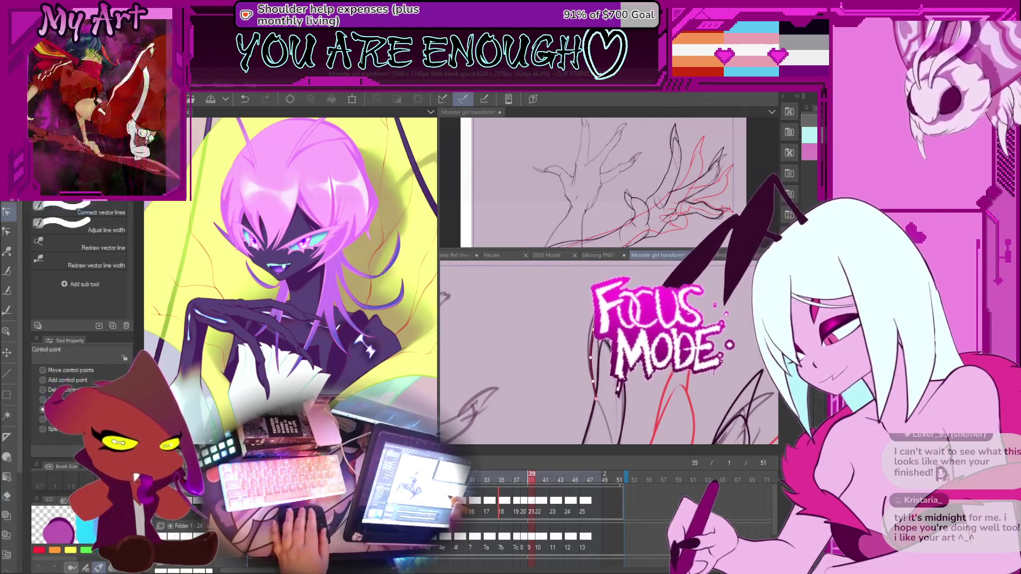
pyautogui.scroll(5, 595, 361)
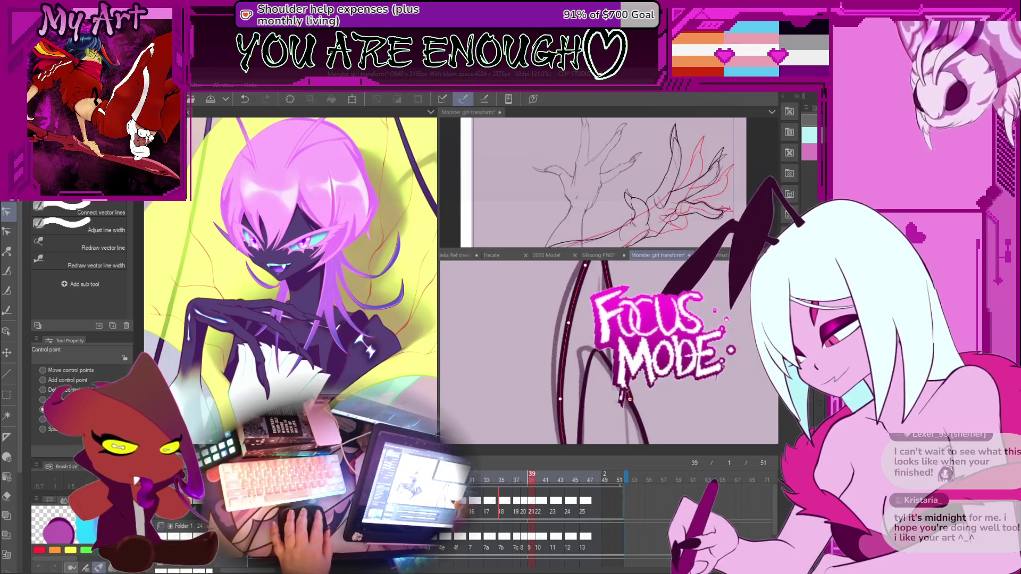
pyautogui.moveTo(630, 399); pyautogui.dragTo(607, 273)
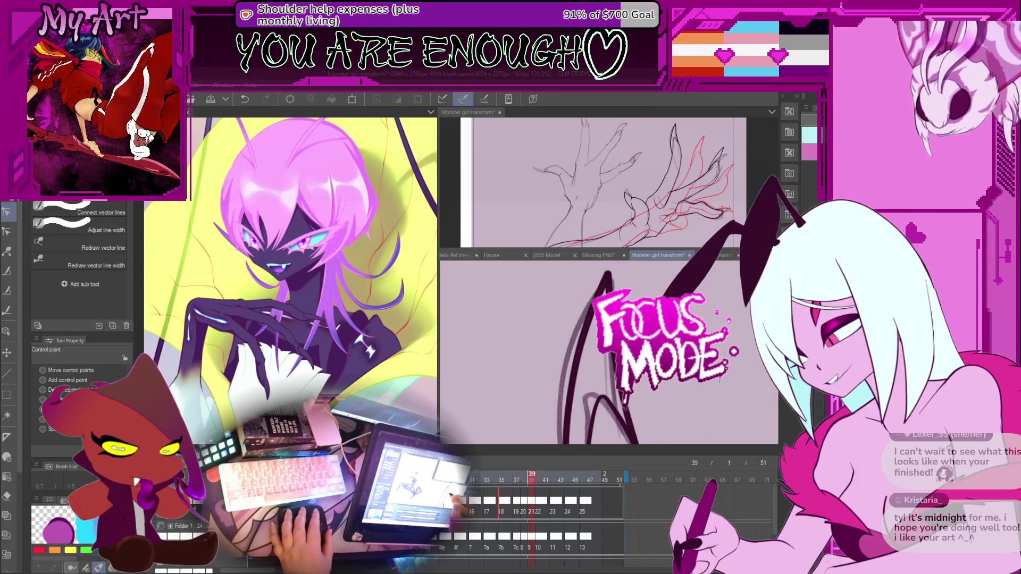
pyautogui.scroll(-1, 618, 406)
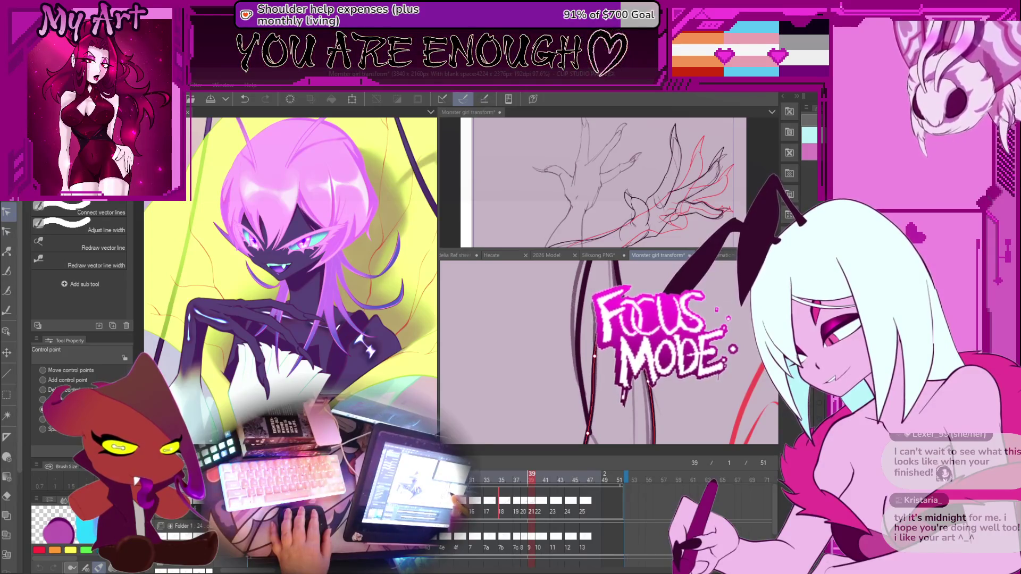
pyautogui.scroll(-2, 598, 341)
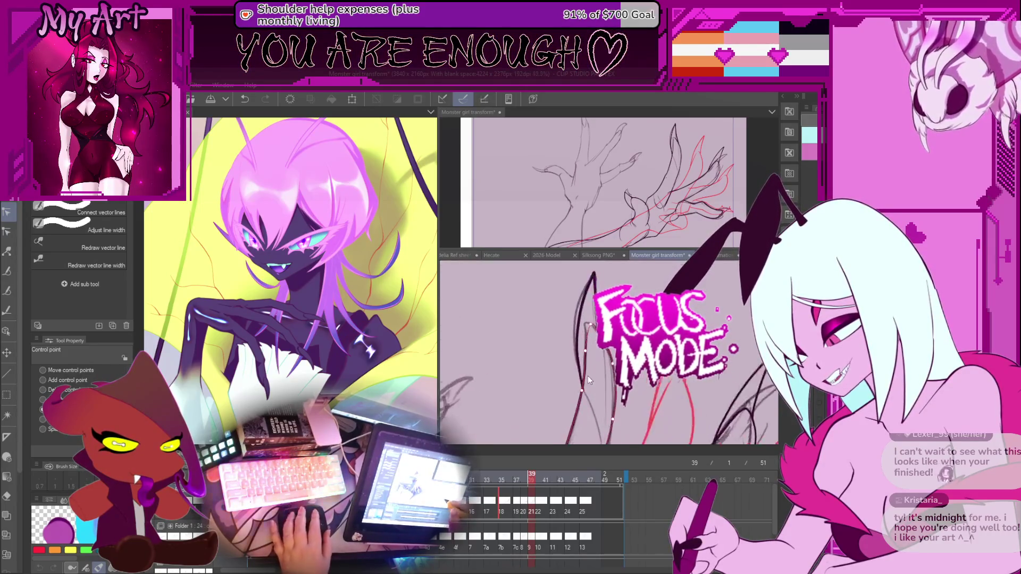
pyautogui.scroll(3, 590, 351)
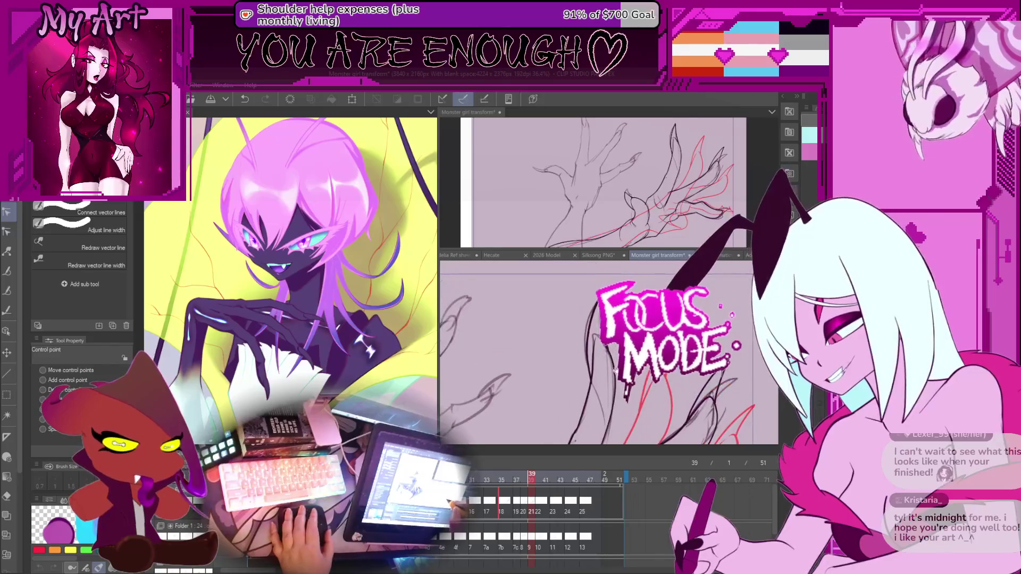
pyautogui.scroll(-5, 607, 367)
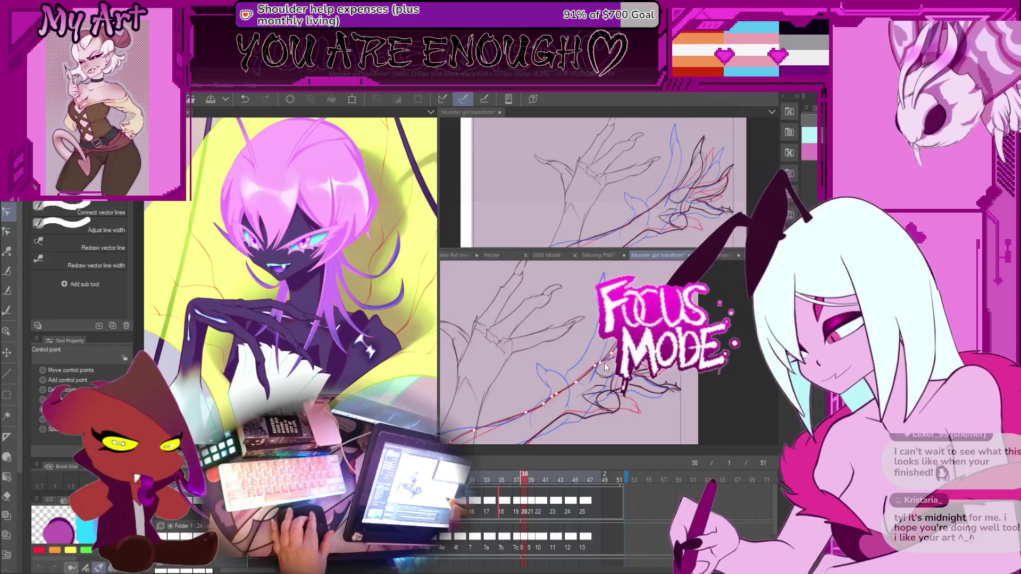
# Step: Select another vector line of the claw and zoom in on it
pyautogui.click(603, 361)
pyautogui.scroll(4, 595, 345)
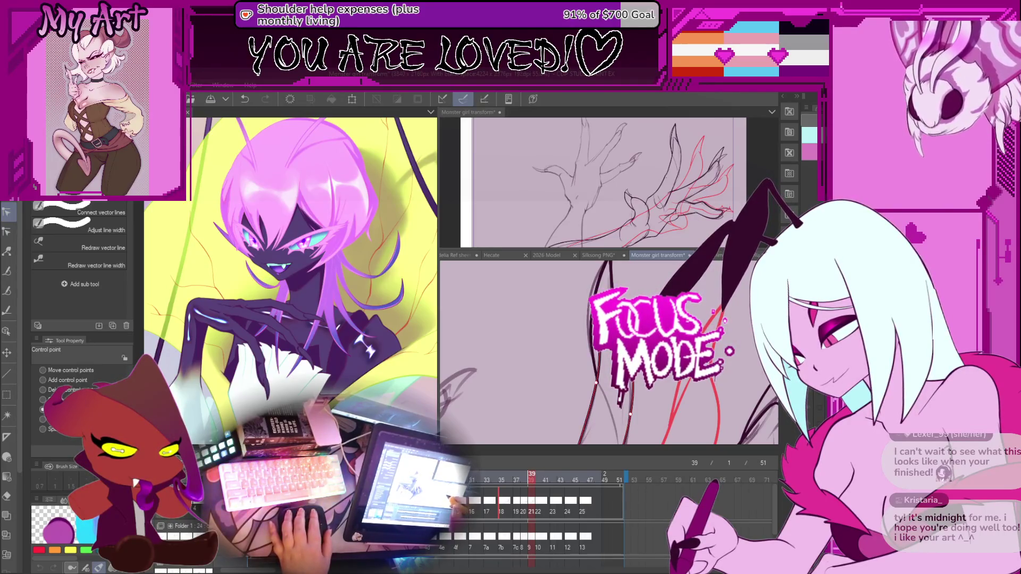
pyautogui.scroll(2, 608, 351)
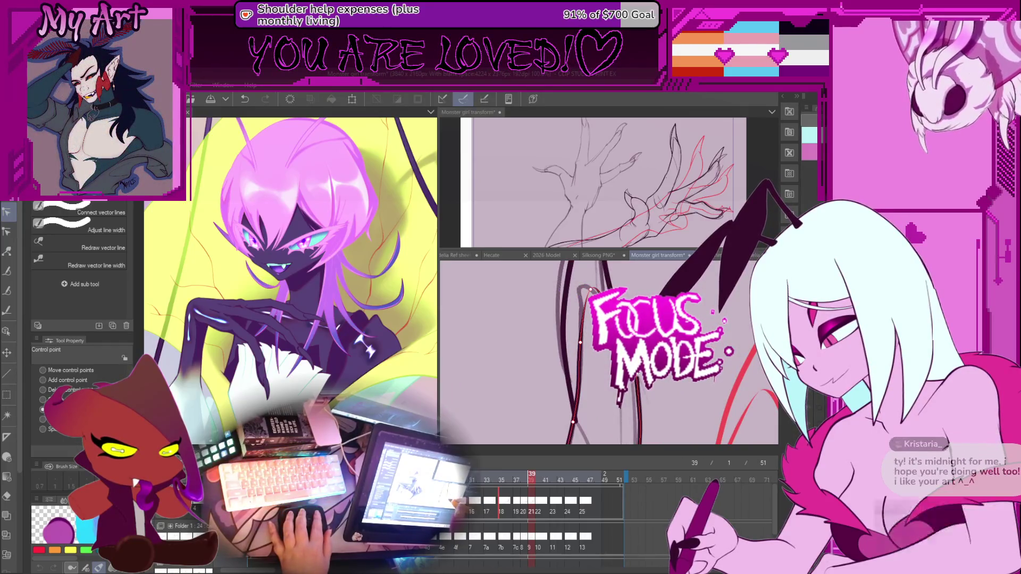
pyautogui.scroll(2, 608, 351)
pyautogui.scroll(-2, 611, 358)
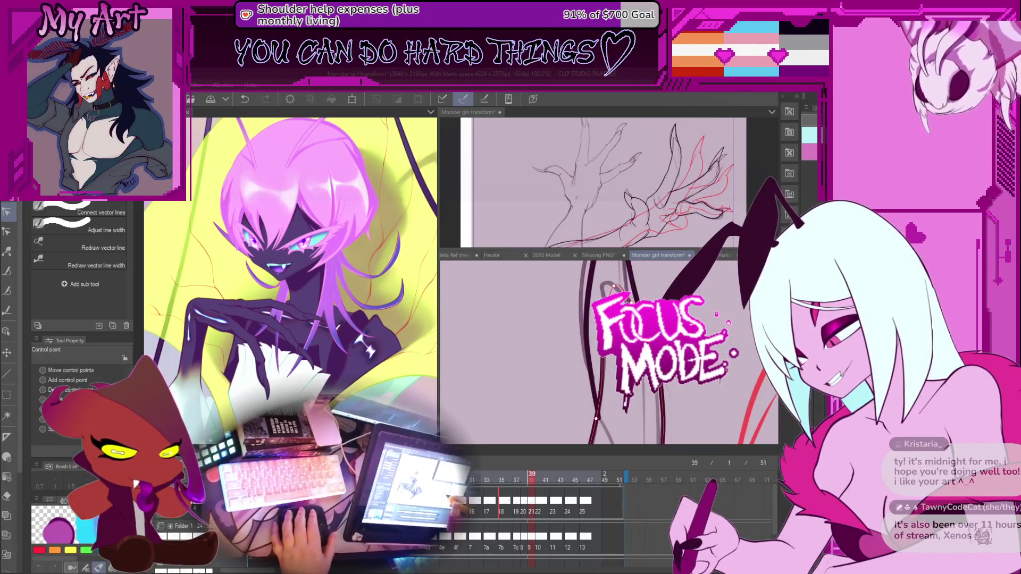
pyautogui.scroll(-2, 609, 351)
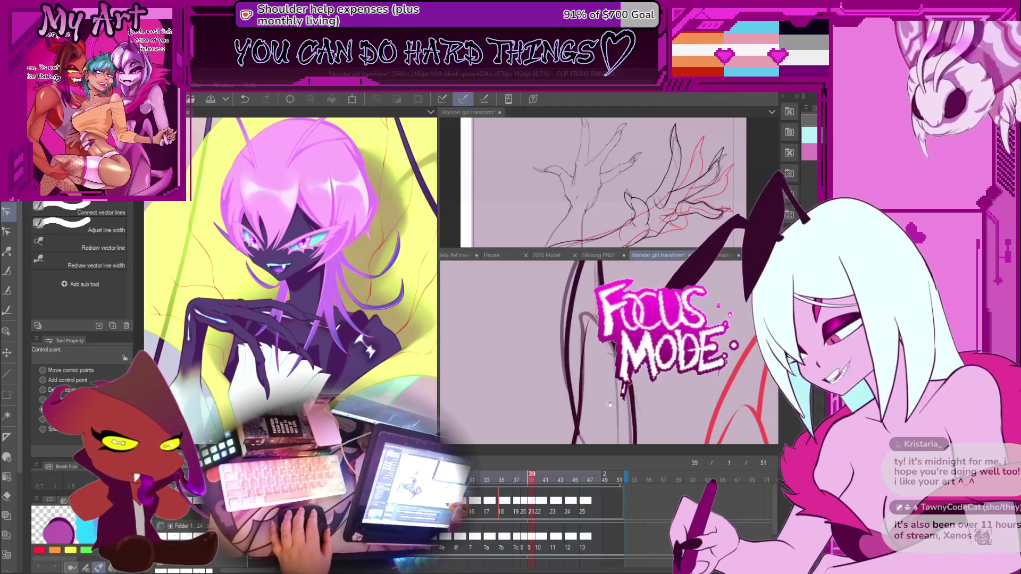
# Step: Compare frames 39 and 40, then collapse the top reference view to enlarge the canvas
pyautogui.moveTo(540, 475); pyautogui.dragTo(532, 493)
pyautogui.scroll(2, 585, 361)
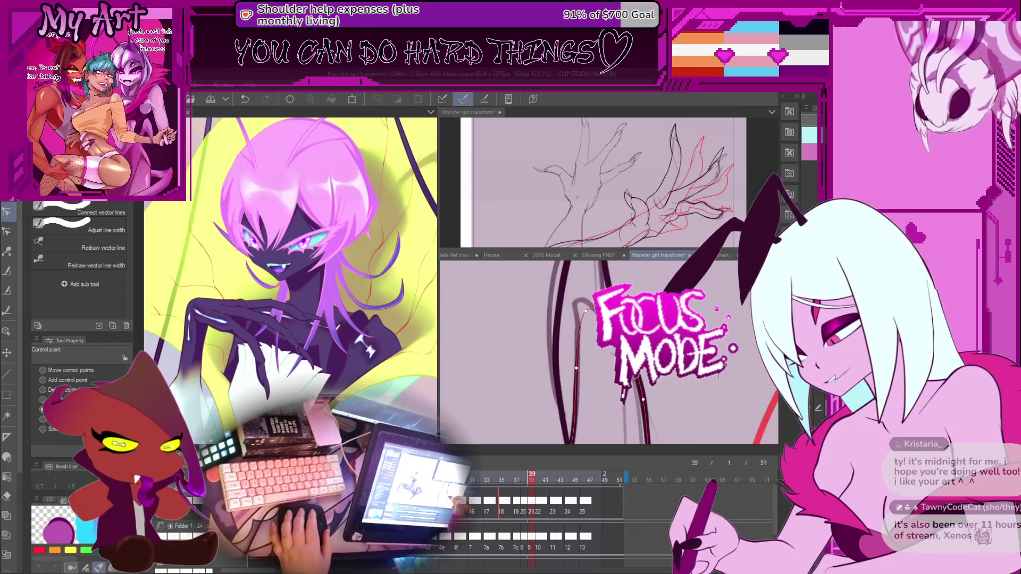
pyautogui.scroll(-8, 595, 362)
pyautogui.scroll(4, 595, 361)
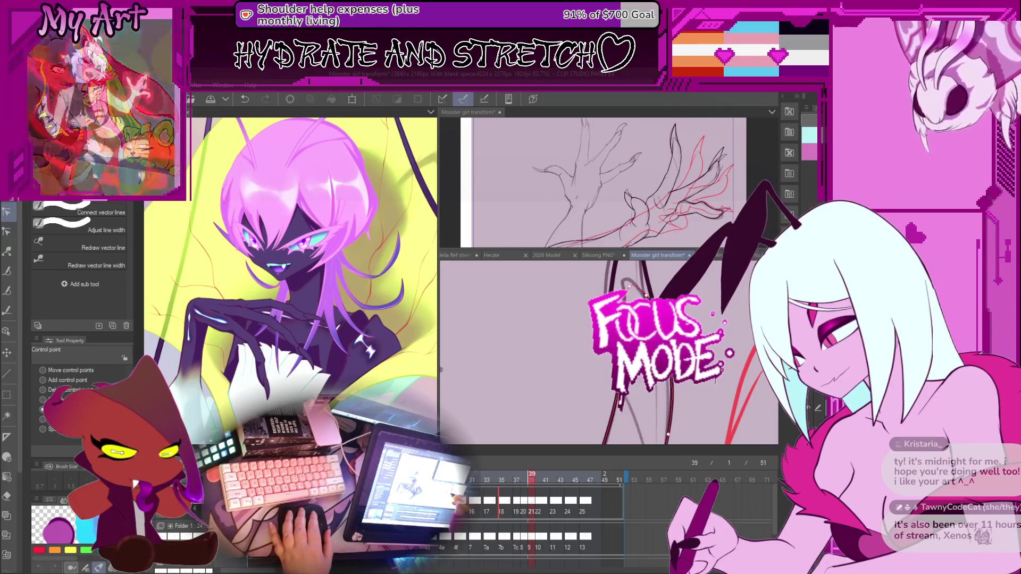
pyautogui.hscroll(-3, 609, 352)
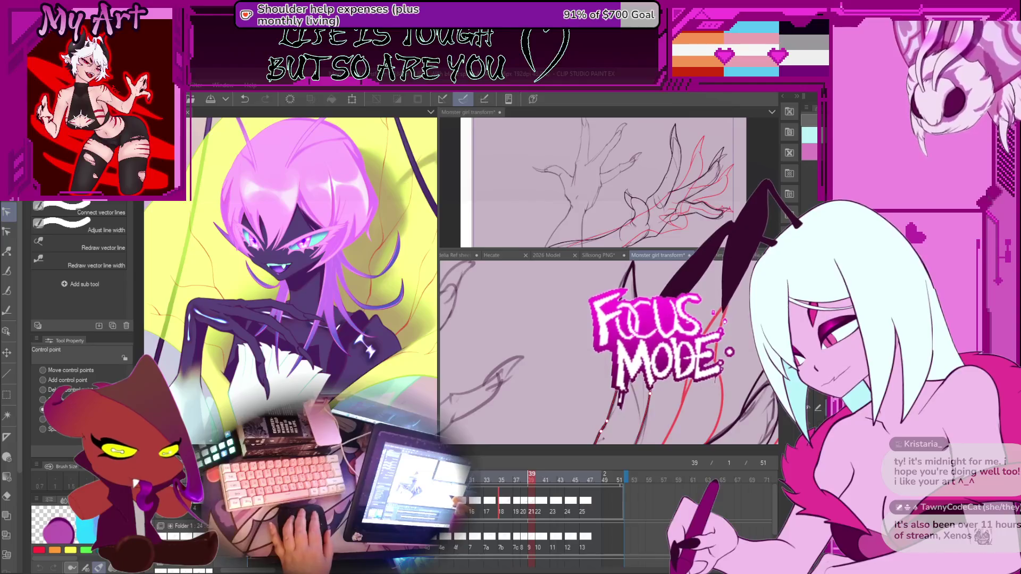
pyautogui.scroll(3, 608, 352)
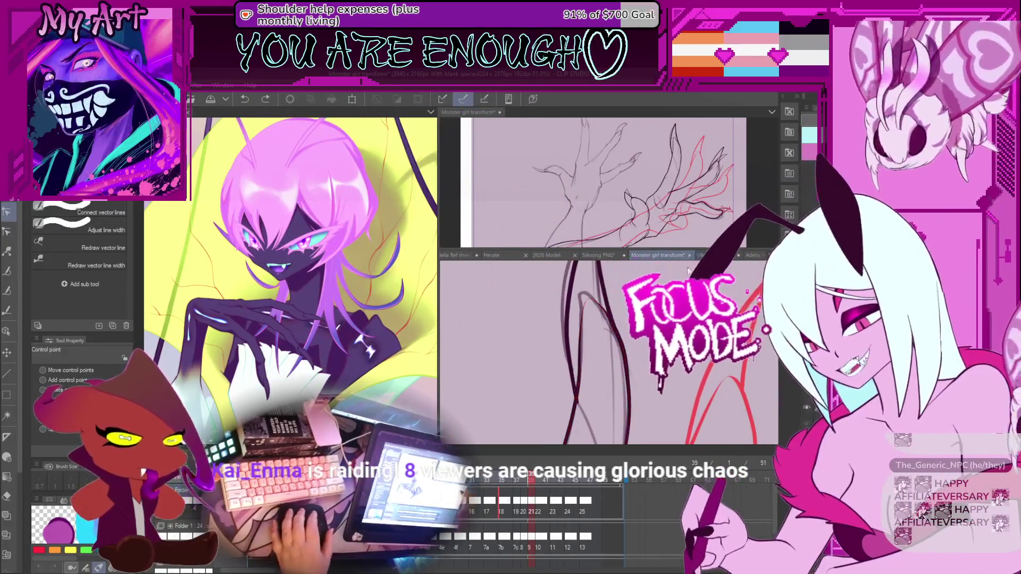
pyautogui.moveTo(739, 250); pyautogui.dragTo(739, 97)
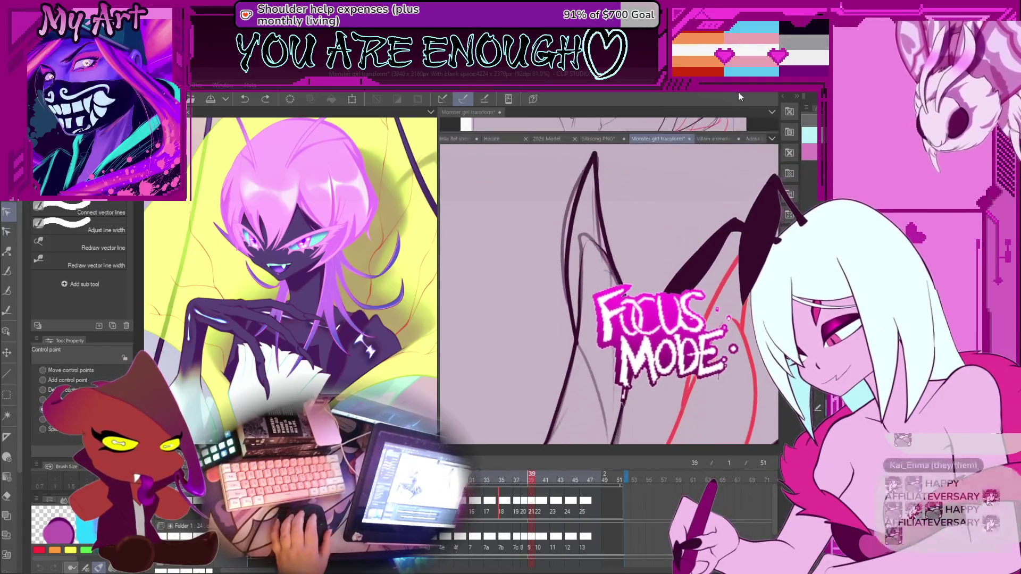
# Step: Fit the hand frame to the window, play the animation, resize the illustration panel, then show the Silksong PNG
pyautogui.hotkey('ctrl', '0')
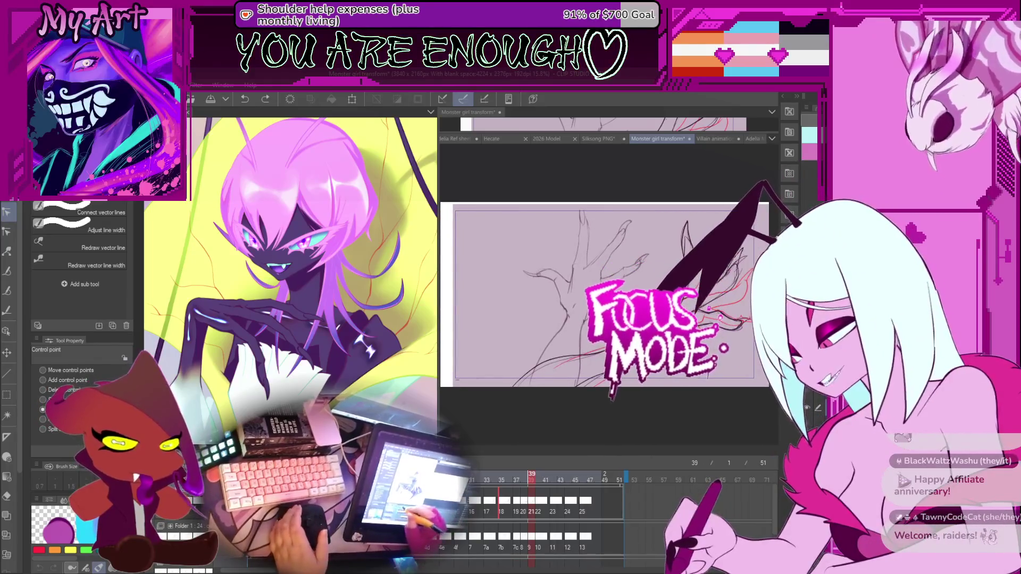
pyautogui.press('space')
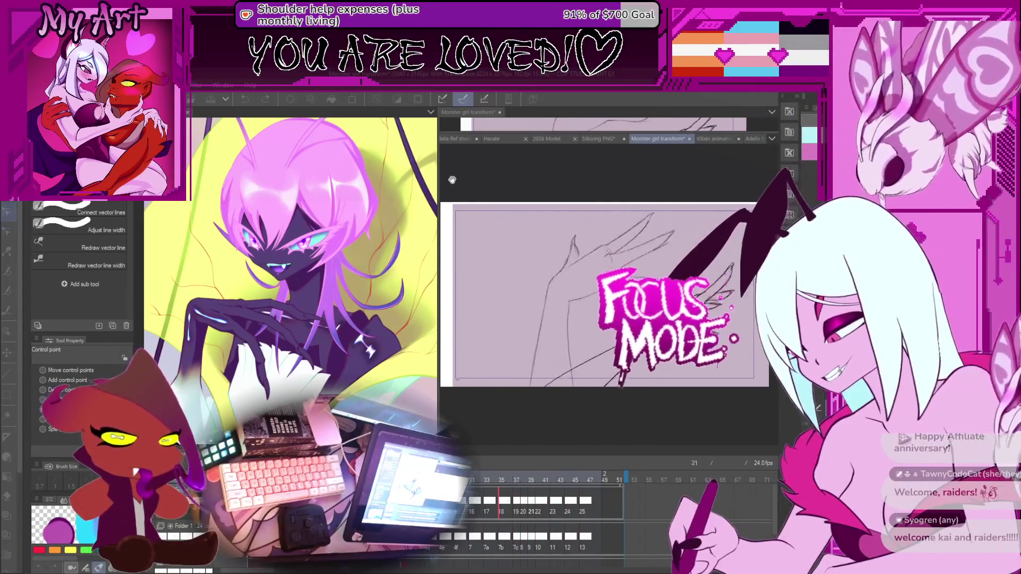
pyautogui.moveTo(438, 175); pyautogui.dragTo(573, 177)
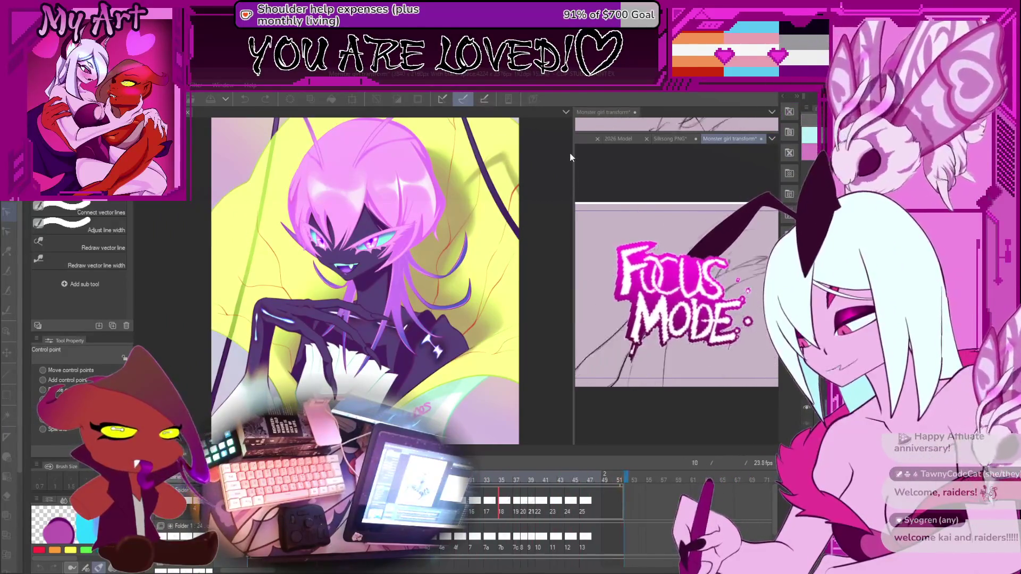
pyautogui.moveTo(573, 165); pyautogui.dragTo(477, 183)
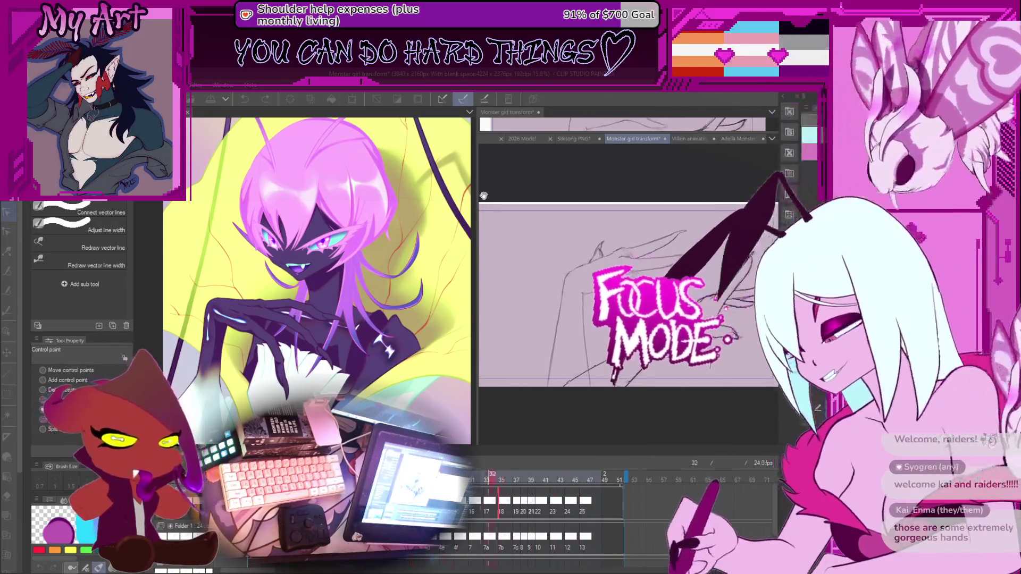
pyautogui.click(566, 141)
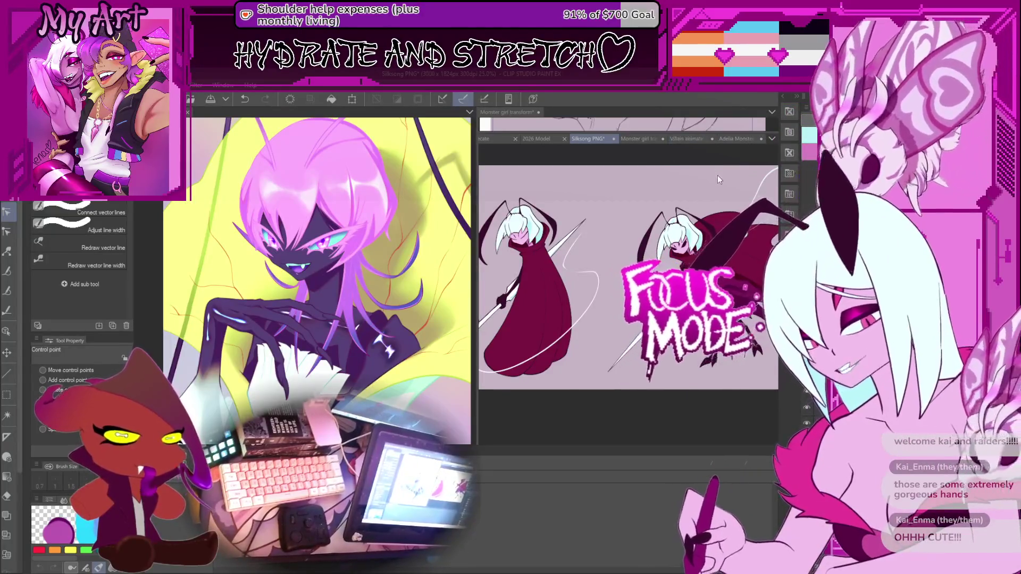
# Step: Zoom out on the Silksong PNG, then bring up the Adelia Monster hunt document
pyautogui.scroll(-2, 588, 199)
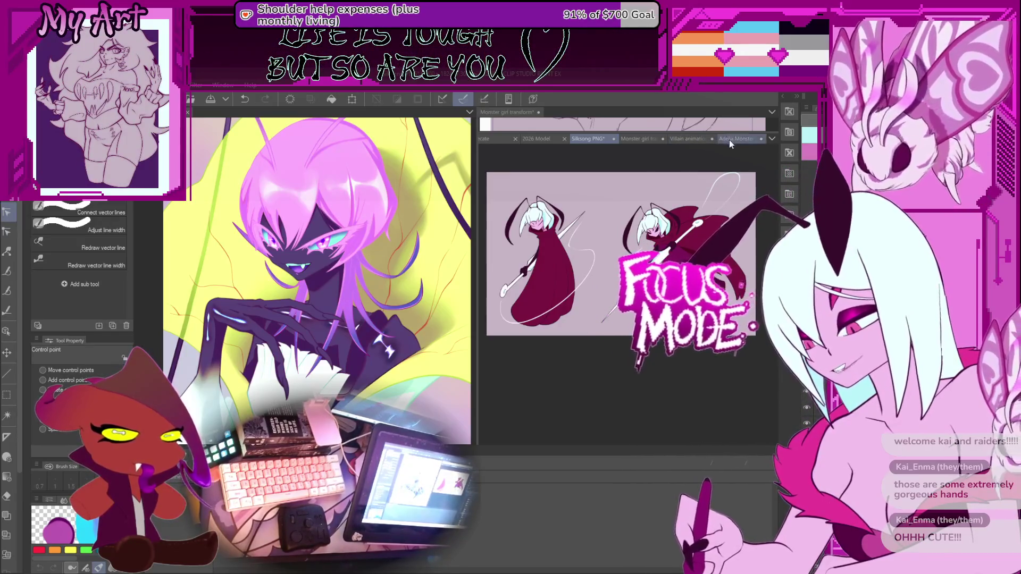
pyautogui.click(720, 141)
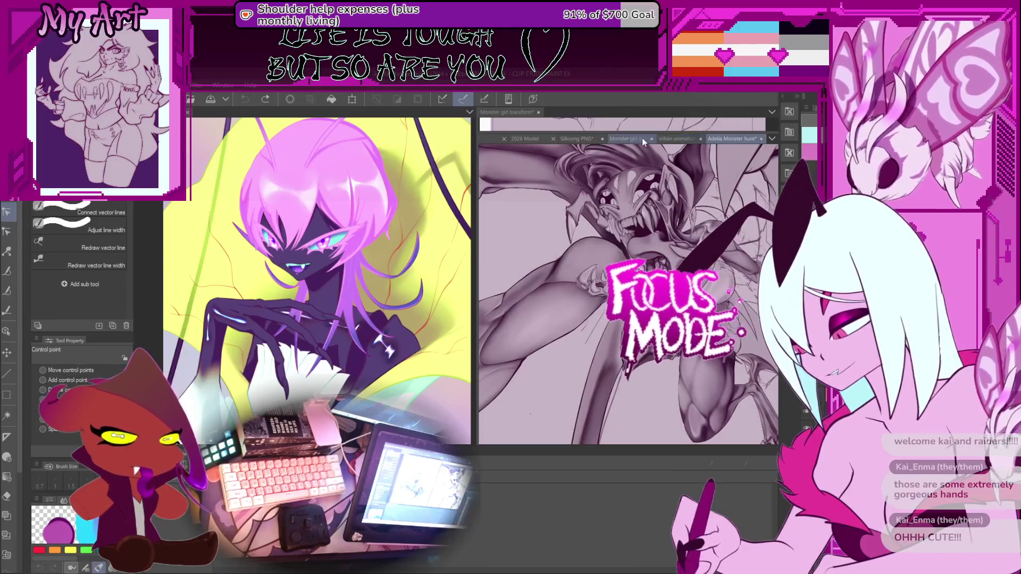
# Step: Return to the Monster girl transform animation, preview its playback, and stop on frame 39
pyautogui.click(642, 139)
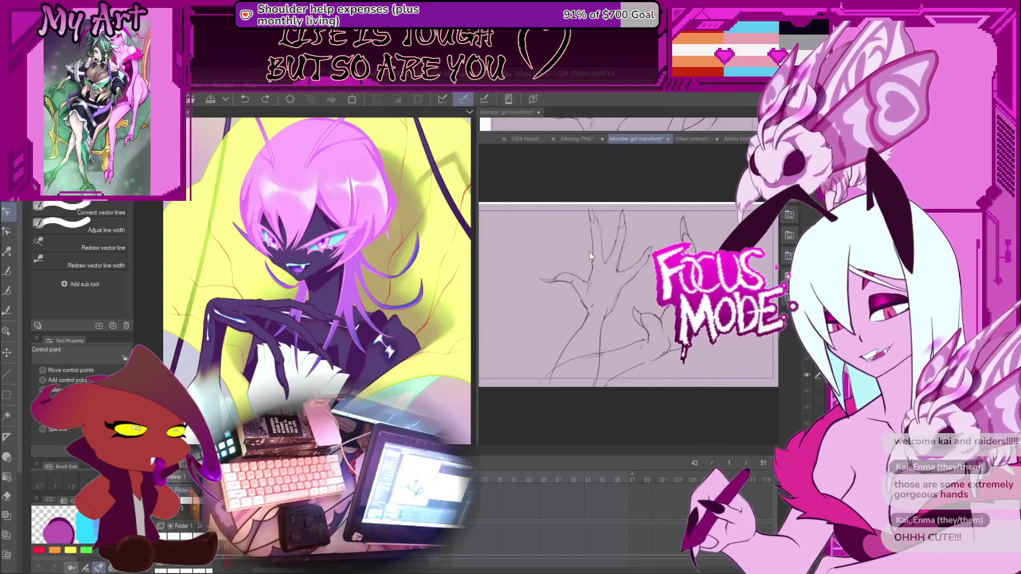
pyautogui.press('space')
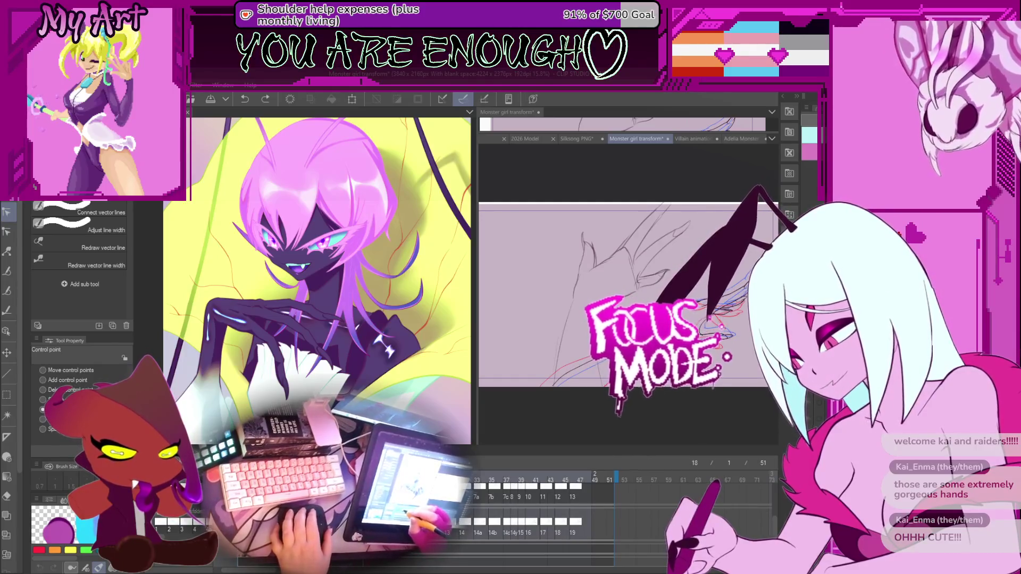
pyautogui.press('space')
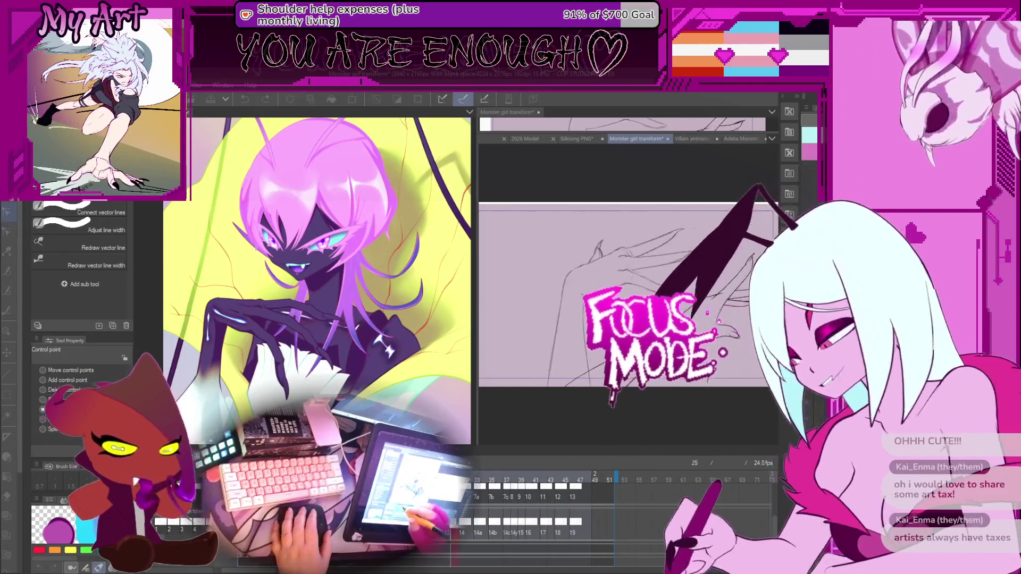
pyautogui.press('Return')
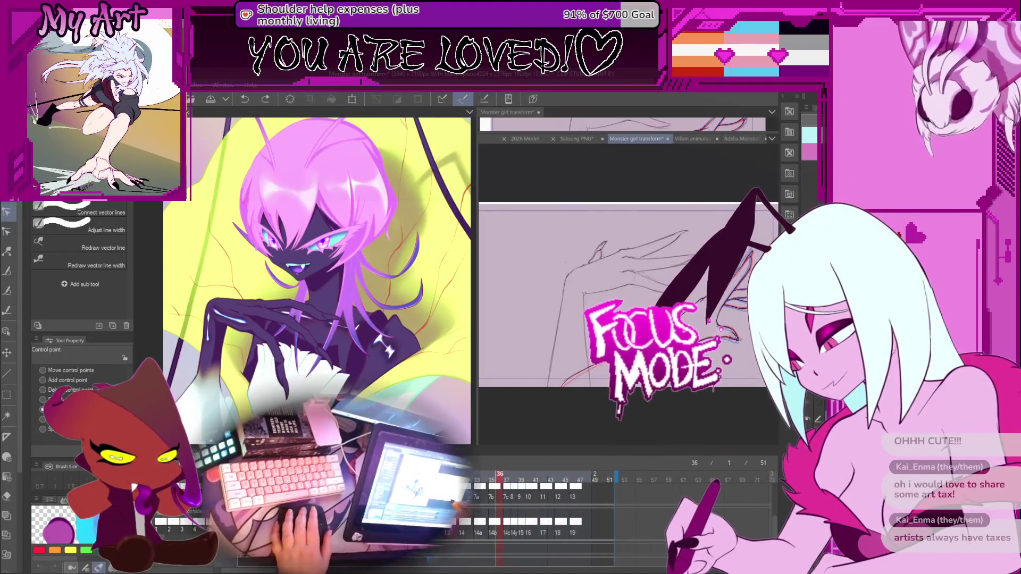
pyautogui.scroll(-1, 628, 298)
pyautogui.scroll(2, 485, 514)
pyautogui.click(494, 515)
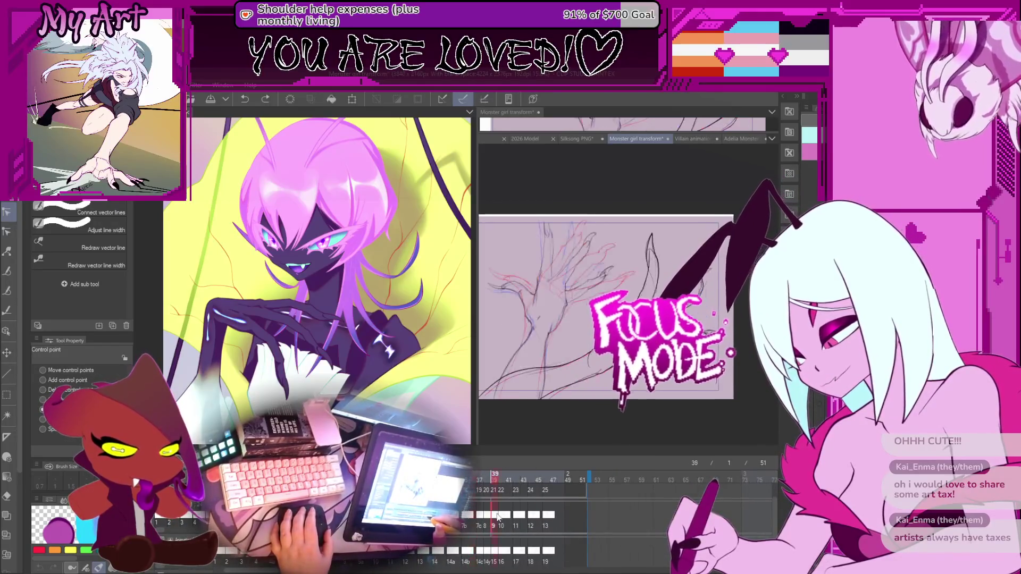
# Step: Flip between frames 40 and 39 to compare them, end on frame 40, and pick the Lasso tool
pyautogui.click(499, 522)
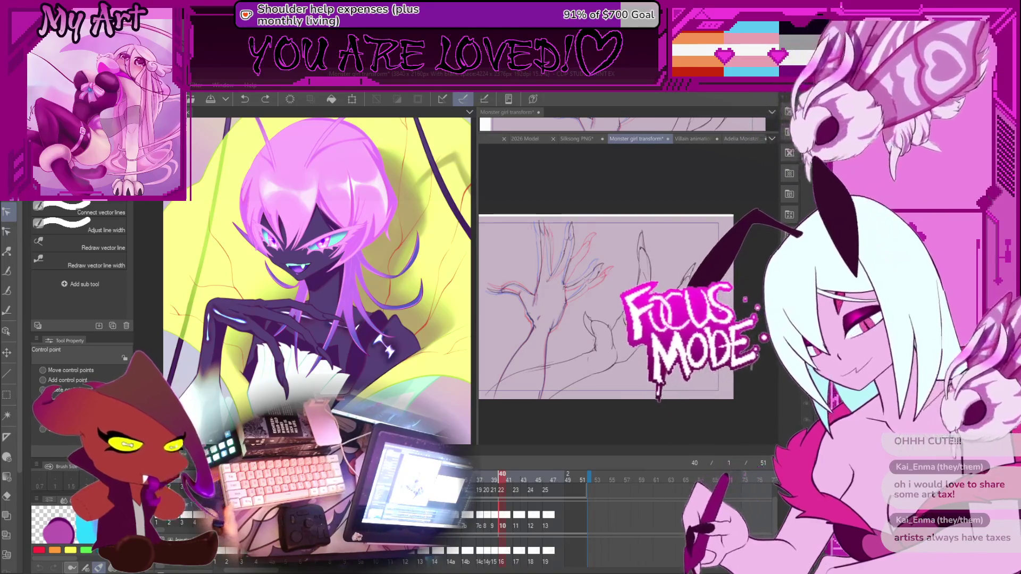
pyautogui.click(497, 518)
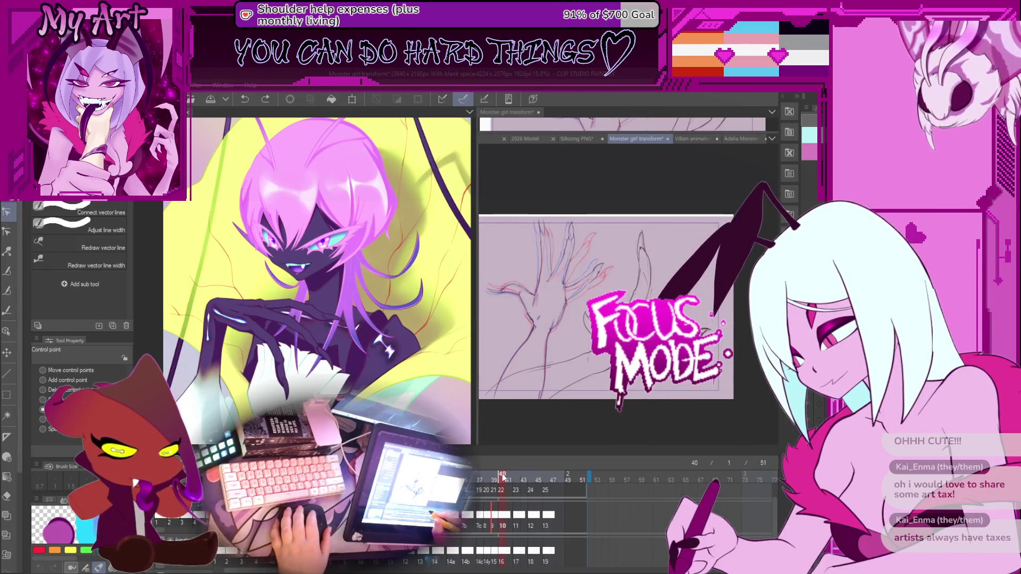
pyautogui.scroll(3, 627, 281)
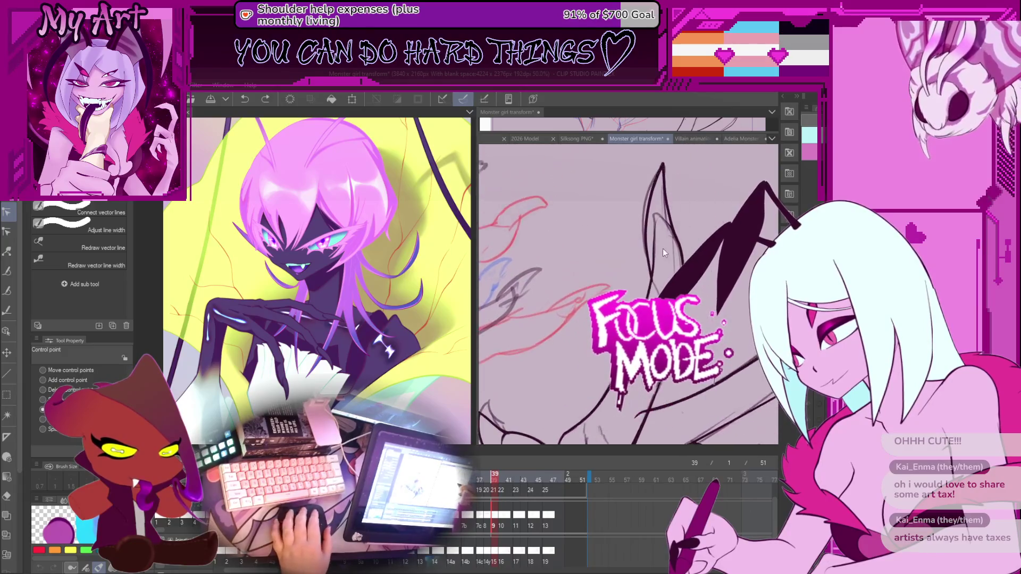
pyautogui.click(499, 520)
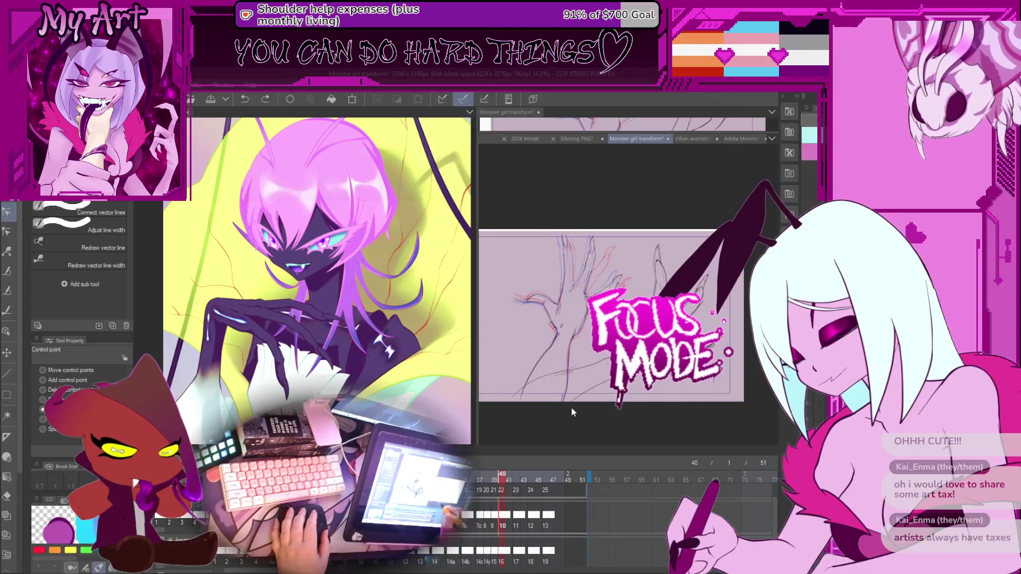
pyautogui.scroll(2, 570, 407)
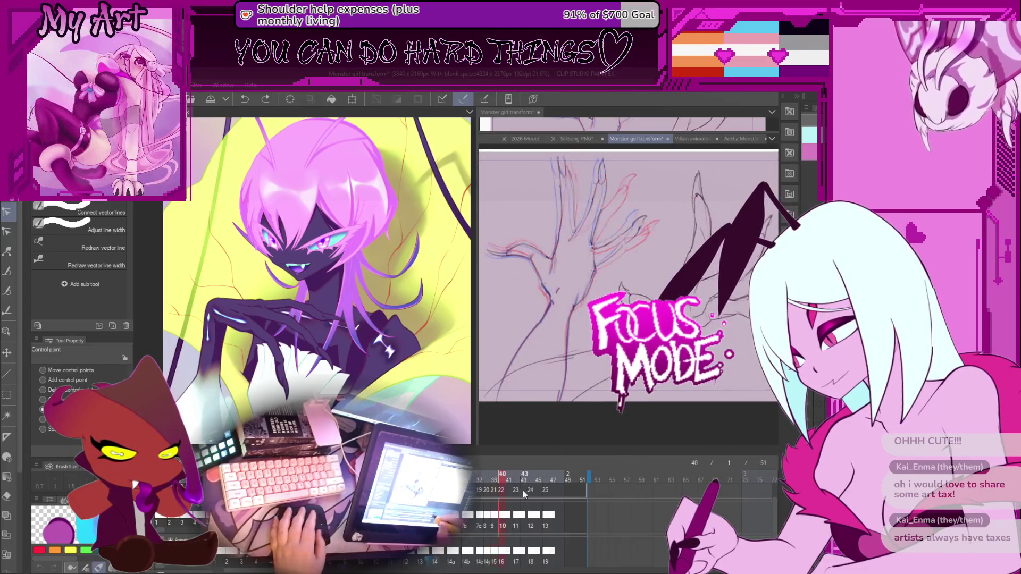
pyautogui.press('m')
pyautogui.scroll(-2, 517, 377)
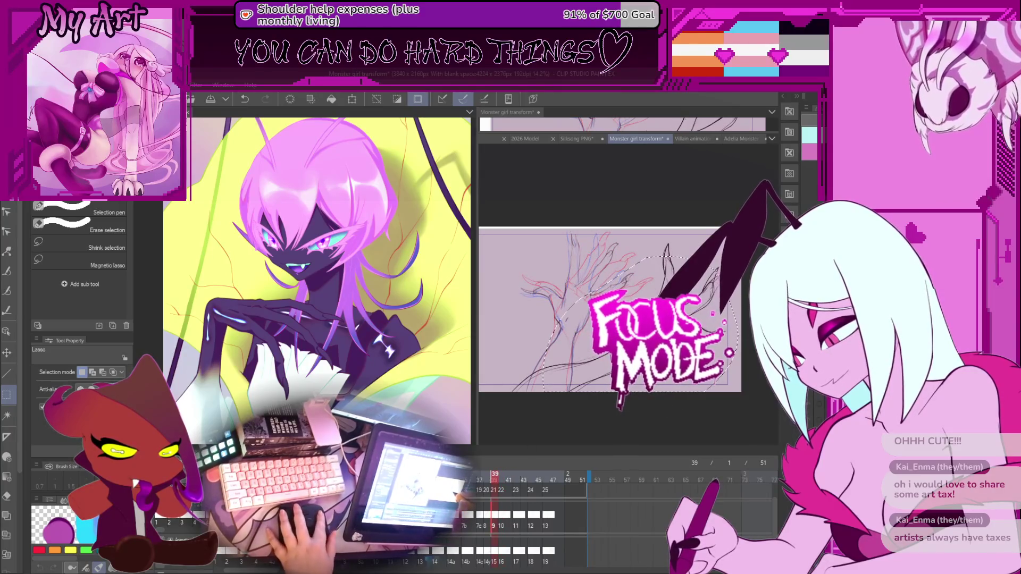
# Step: Rotate the view of the hand sketch and flip between frames 40 and 39 to compare
pyautogui.scroll(5, 622, 293)
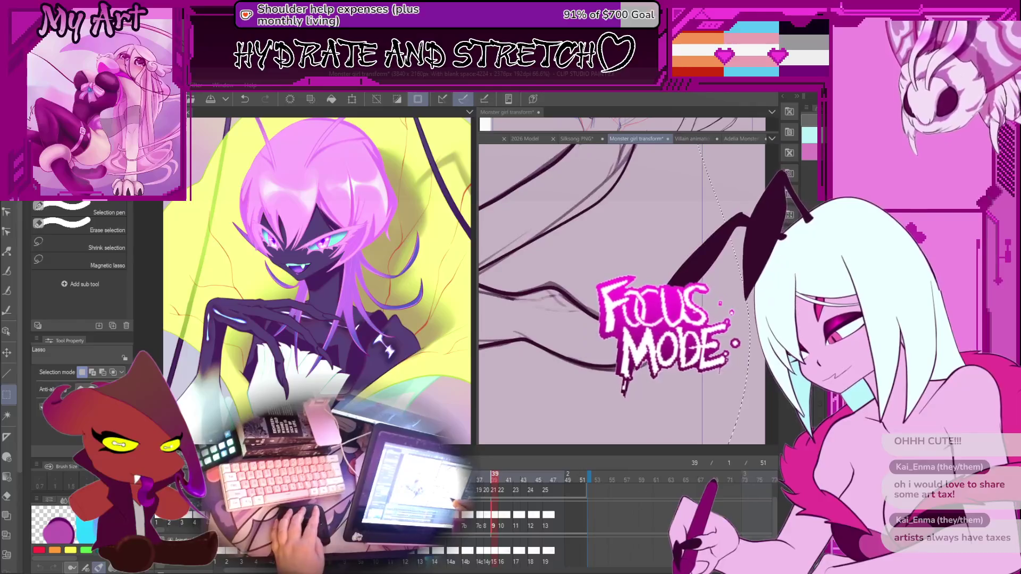
pyautogui.press('y')
pyautogui.scroll(-1, 622, 292)
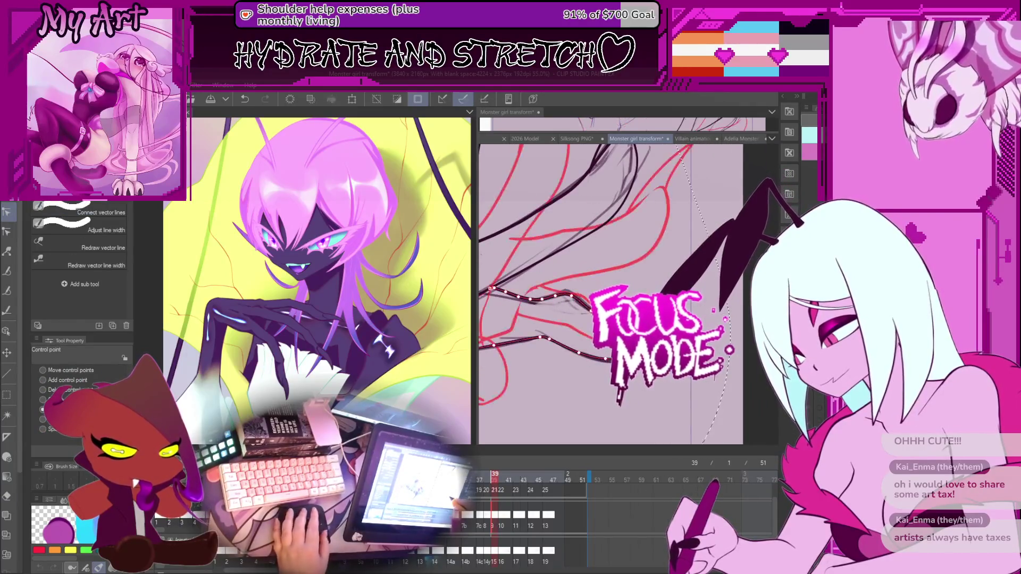
pyautogui.scroll(2, 712, 317)
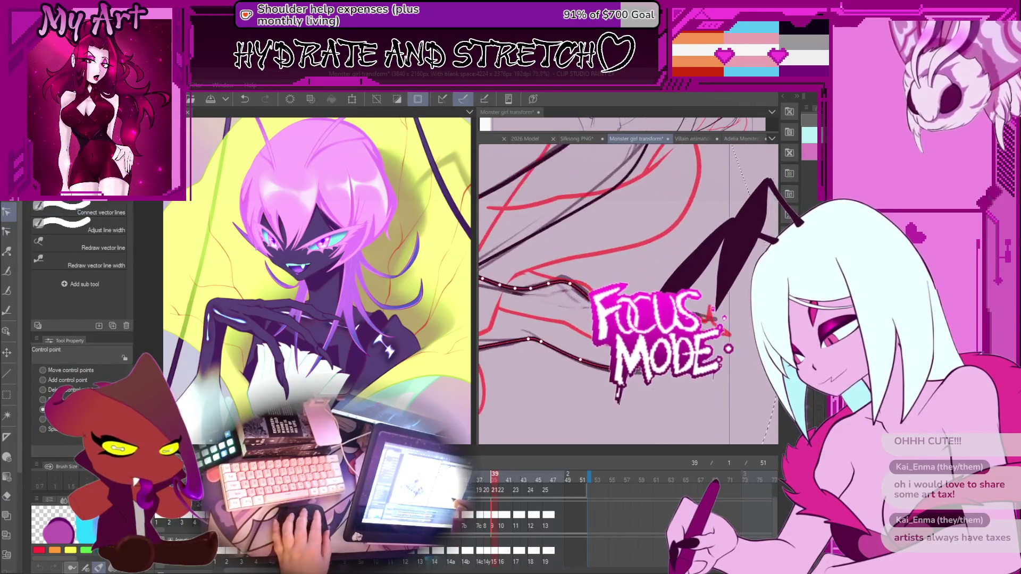
pyautogui.scroll(1, 677, 383)
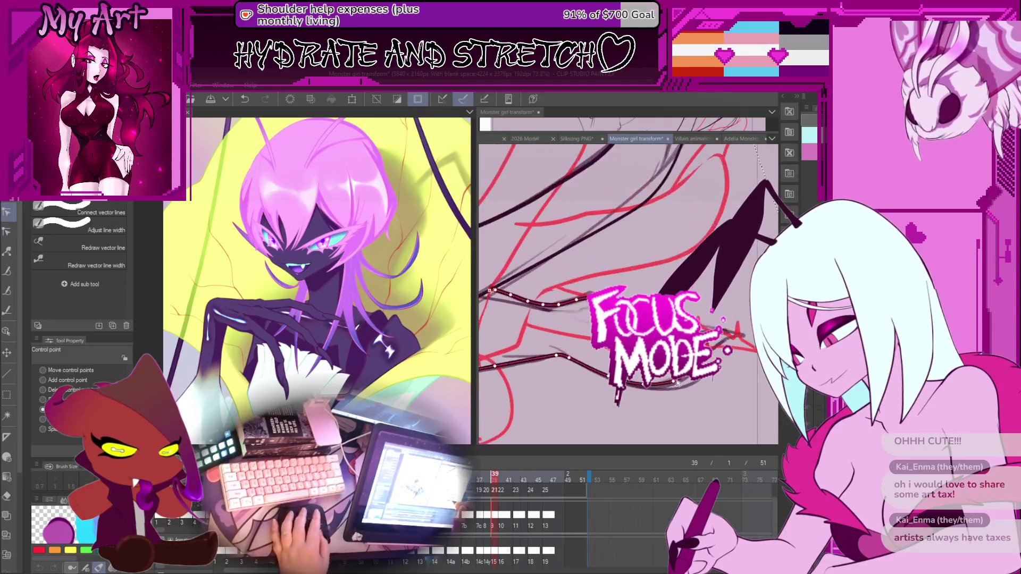
pyautogui.moveTo(673, 385)
pyautogui.mouseDown()
pyautogui.moveTo(647, 298)
pyautogui.moveTo(686, 311)
pyautogui.mouseUp()
pyautogui.press('b')
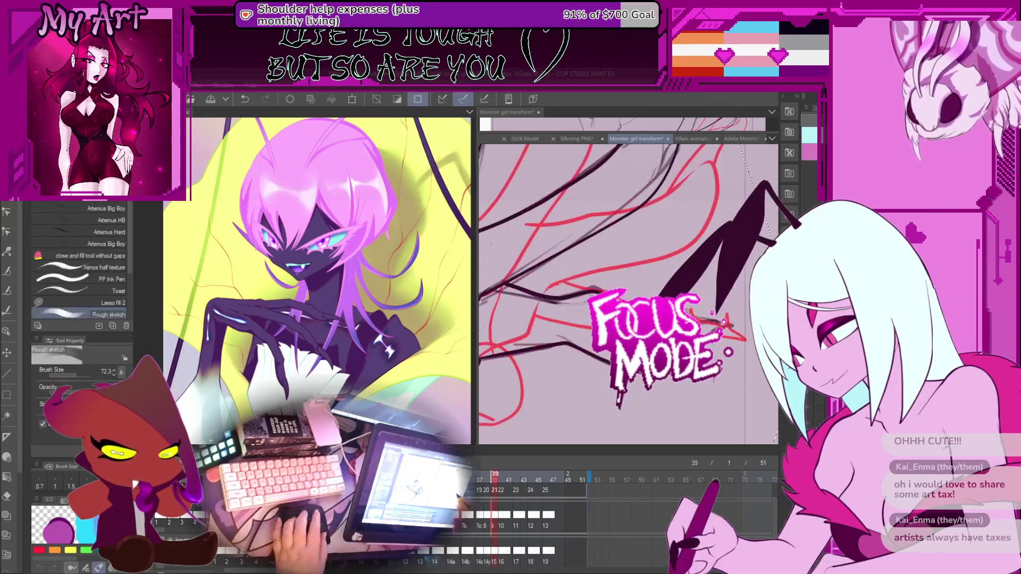
pyautogui.press('p')
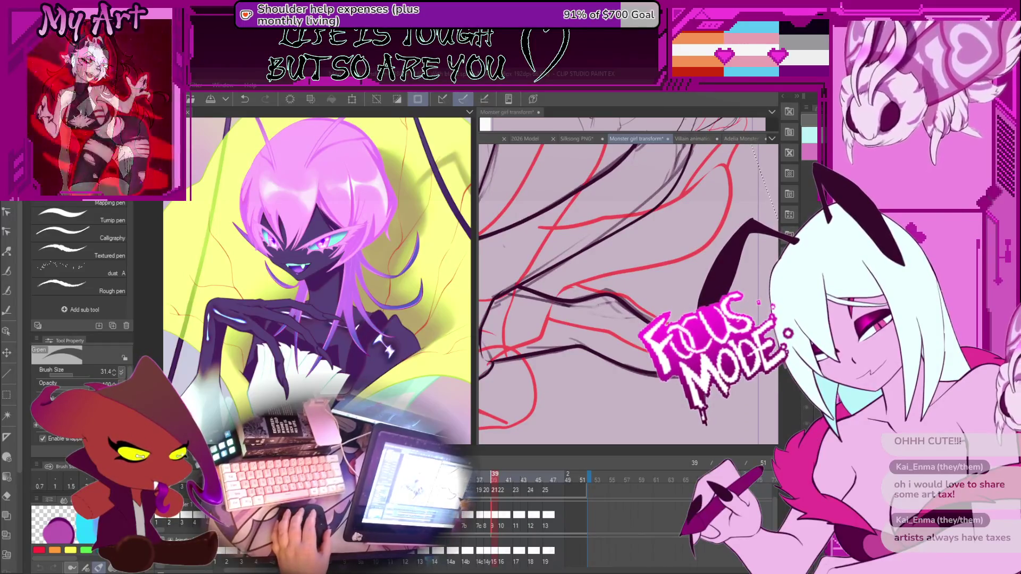
pyautogui.scroll(3, 627, 293)
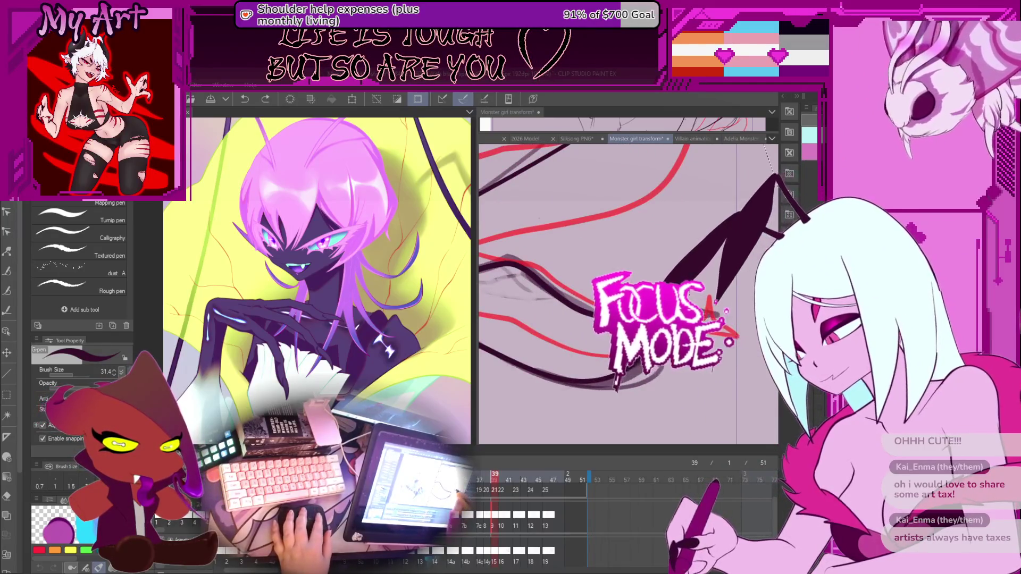
pyautogui.press('Right')
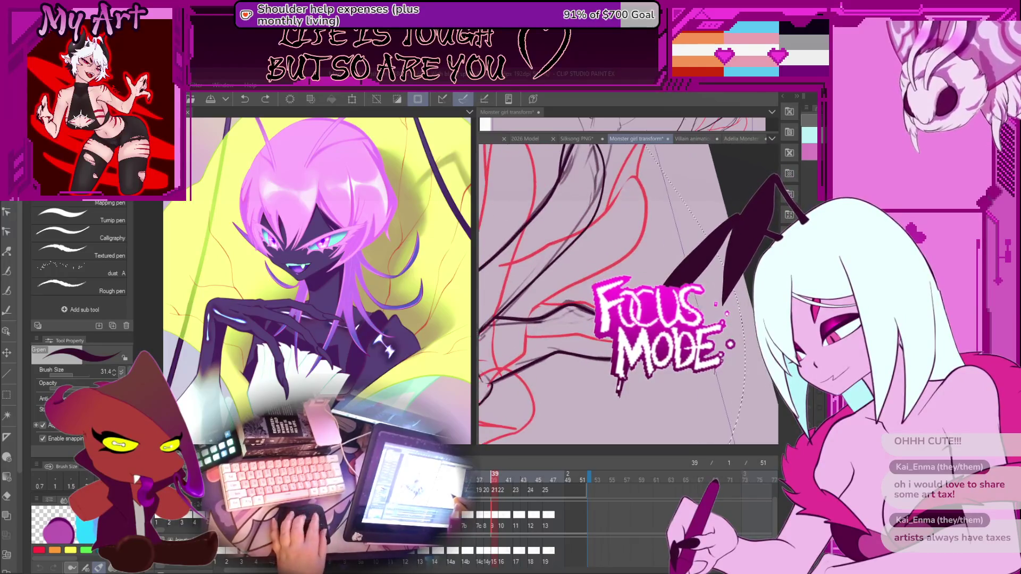
pyautogui.press('Left')
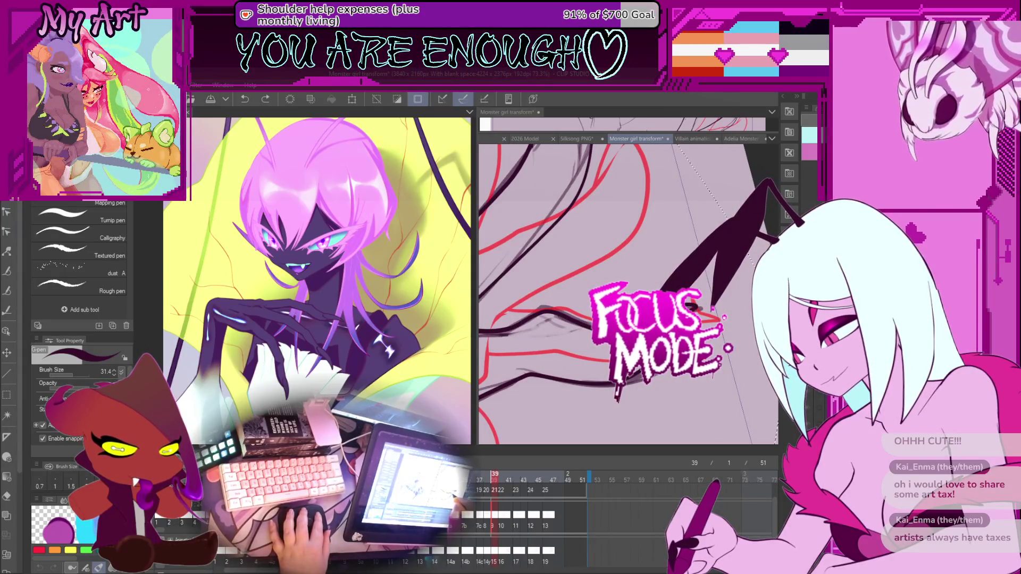
# Step: Nudge the end point of a dark vector line on frame 39 with Control point
pyautogui.press('y')
pyautogui.scroll(1, 694, 305)
pyautogui.moveTo(691, 304); pyautogui.dragTo(703, 304)
pyautogui.press('y')
pyautogui.scroll(1, 686, 304)
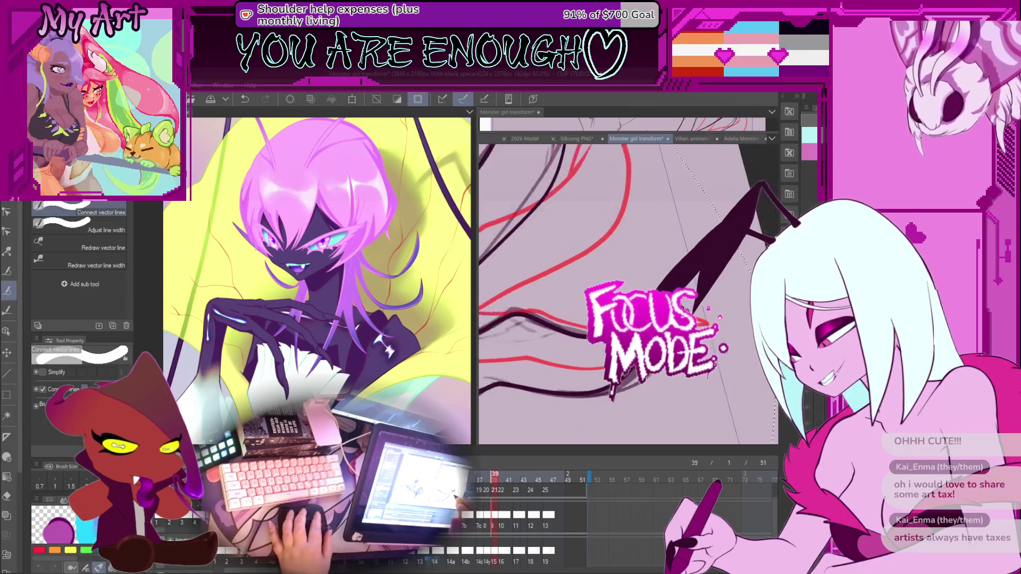
pyautogui.press('u')
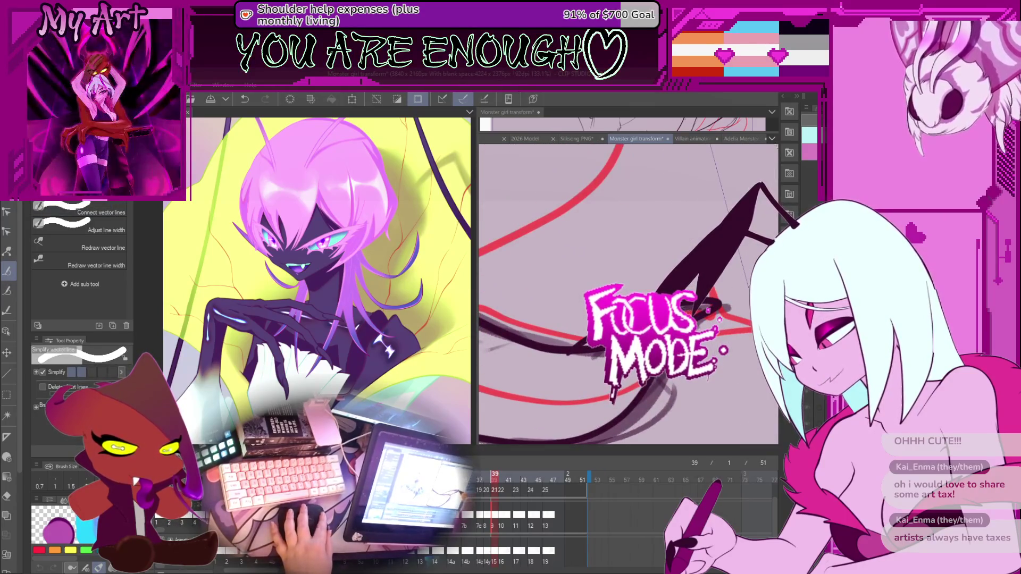
pyautogui.press('y')
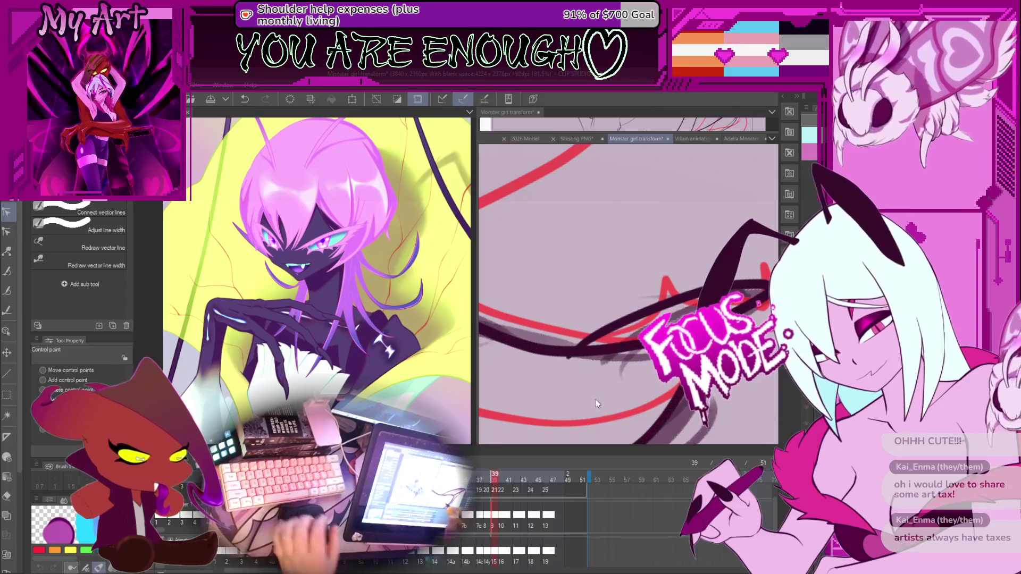
pyautogui.moveTo(595, 407); pyautogui.dragTo(632, 334)
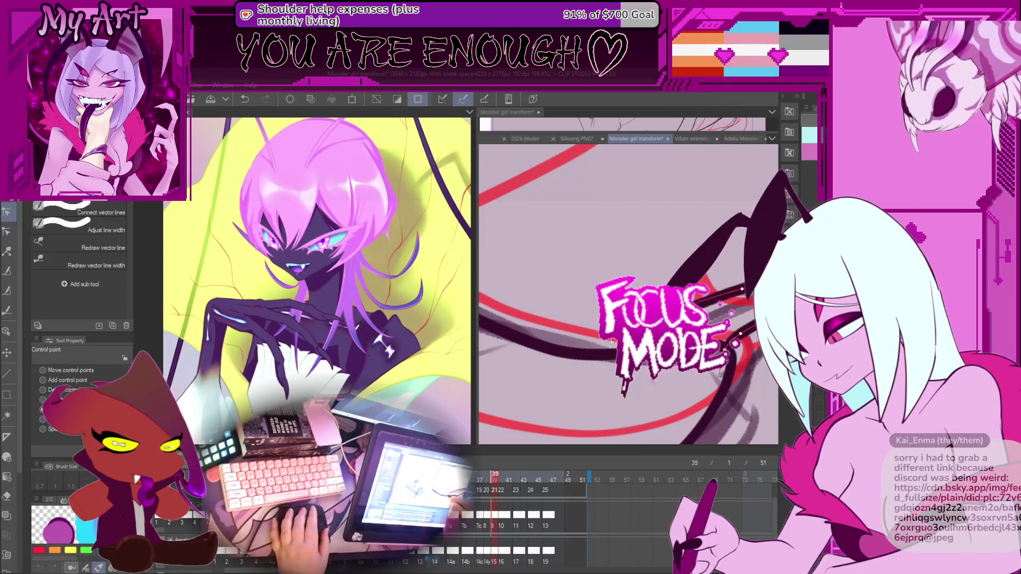
pyautogui.moveTo(591, 366); pyautogui.dragTo(565, 370)
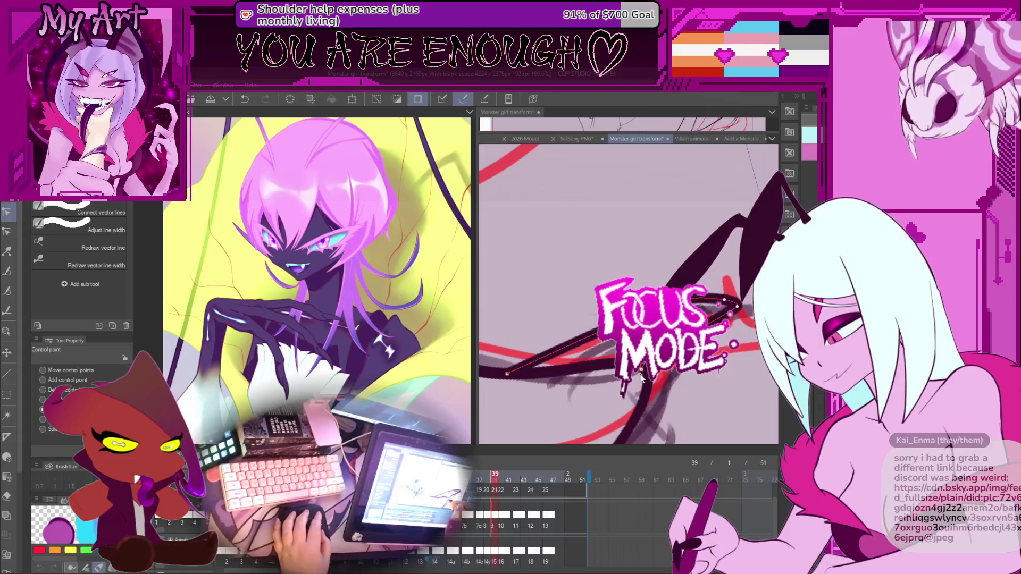
pyautogui.moveTo(642, 366); pyautogui.dragTo(665, 402)
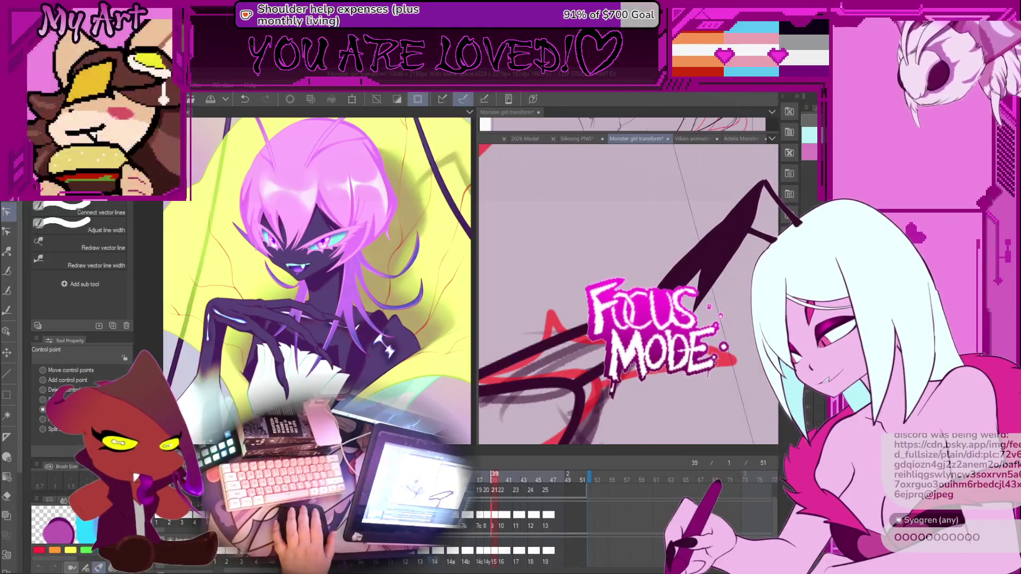
pyautogui.click(736, 138)
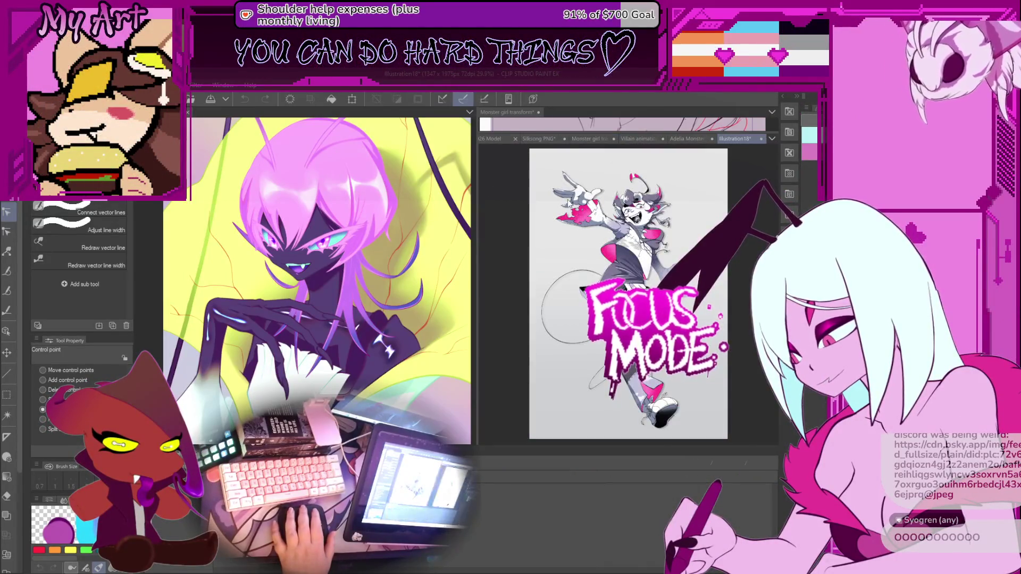
pyautogui.scroll(4, 581, 231)
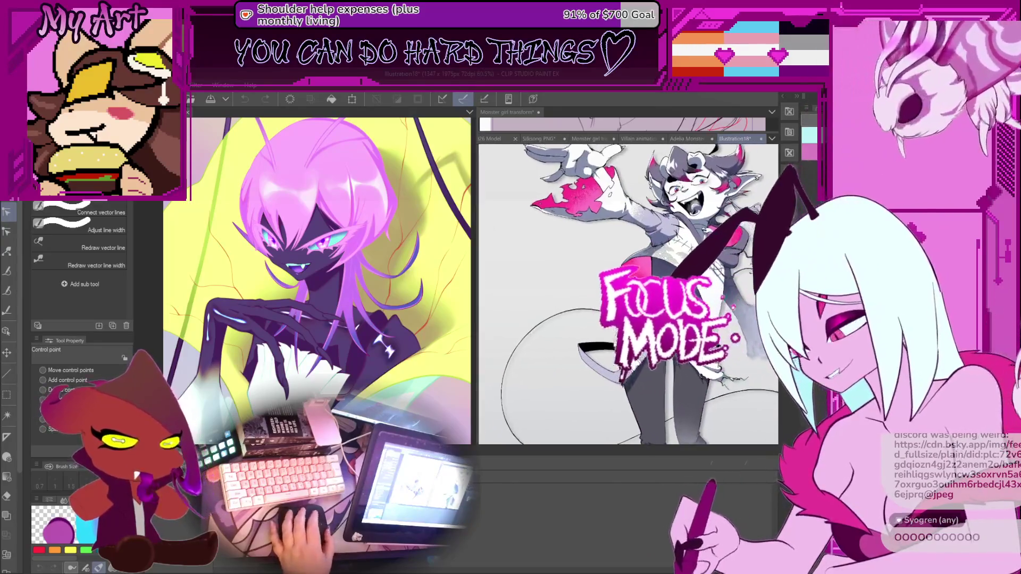
pyautogui.moveTo(614, 277); pyautogui.dragTo(539, 303)
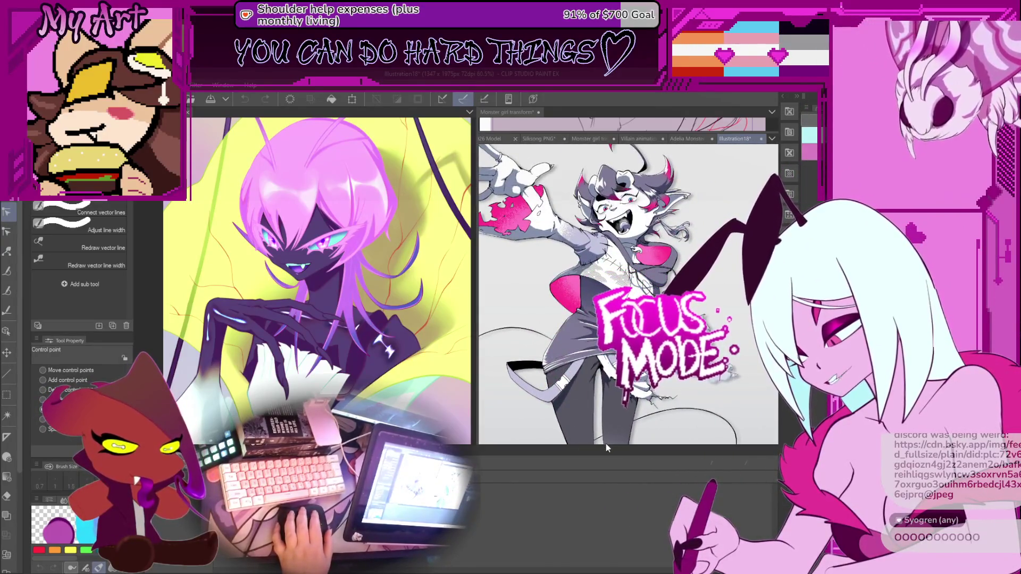
pyautogui.moveTo(605, 444); pyautogui.dragTo(614, 513)
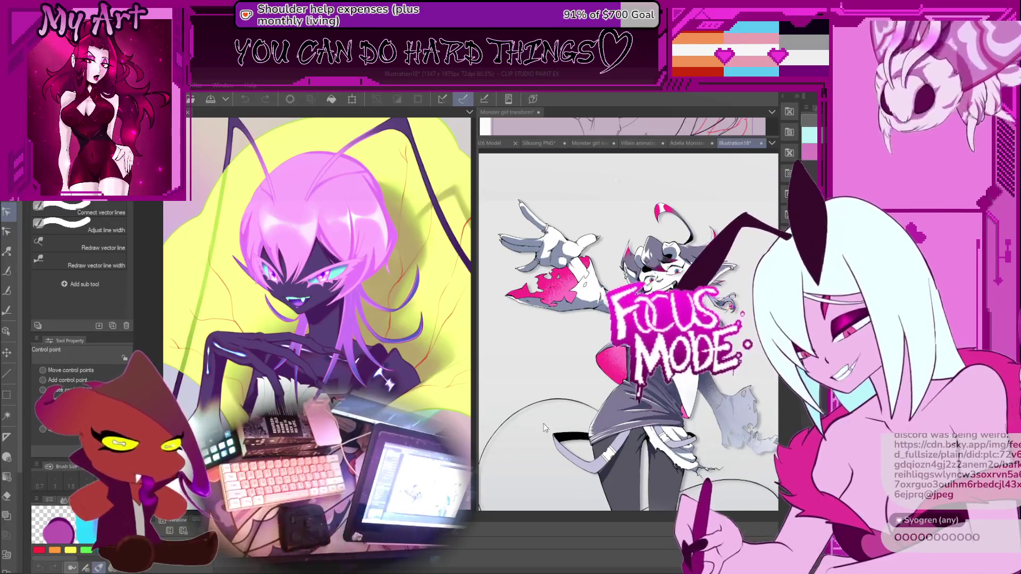
pyautogui.scroll(2, 545, 299)
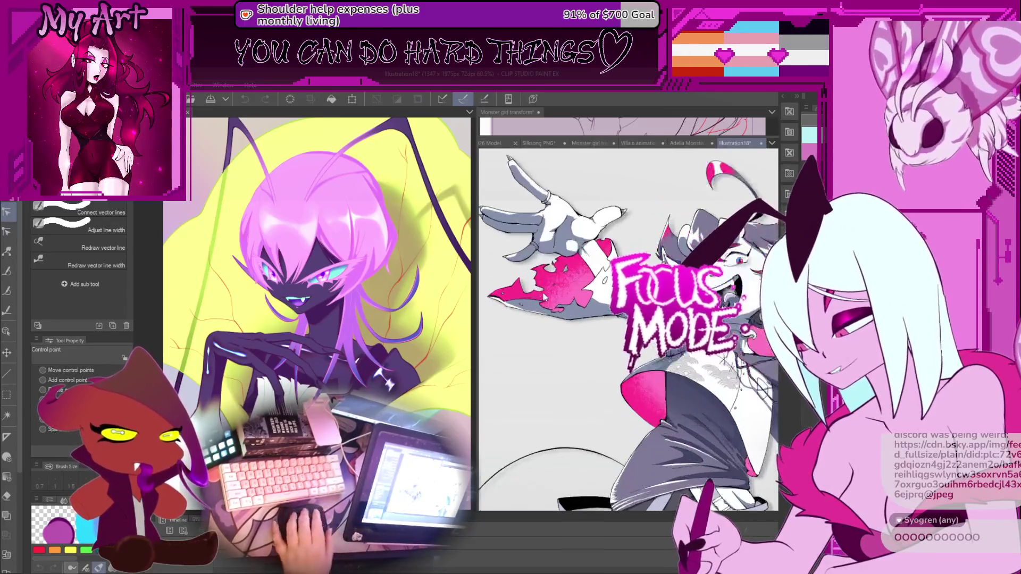
pyautogui.scroll(3, 544, 299)
pyautogui.moveTo(585, 297); pyautogui.dragTo(630, 327)
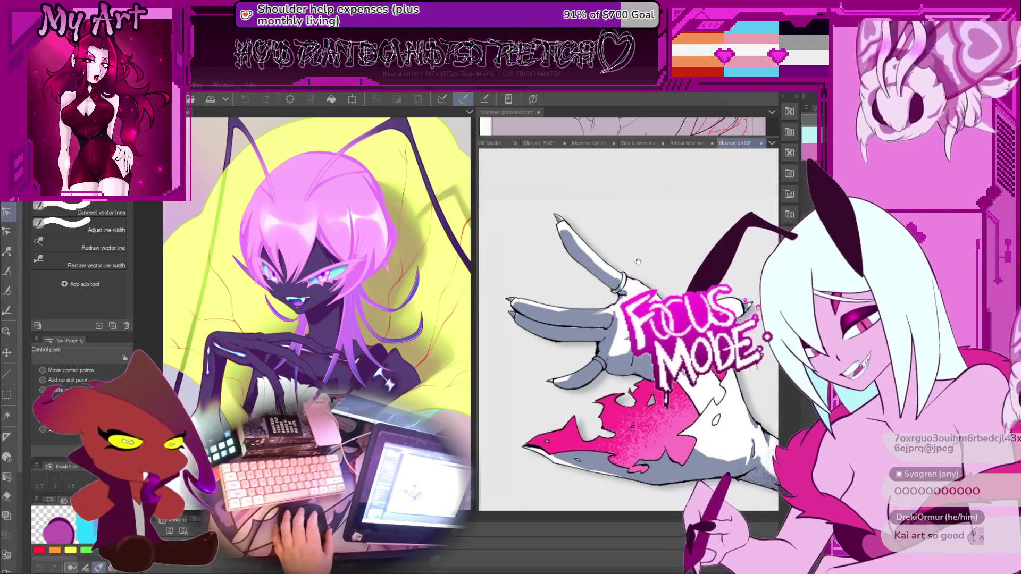
pyautogui.scroll(-4, 612, 250)
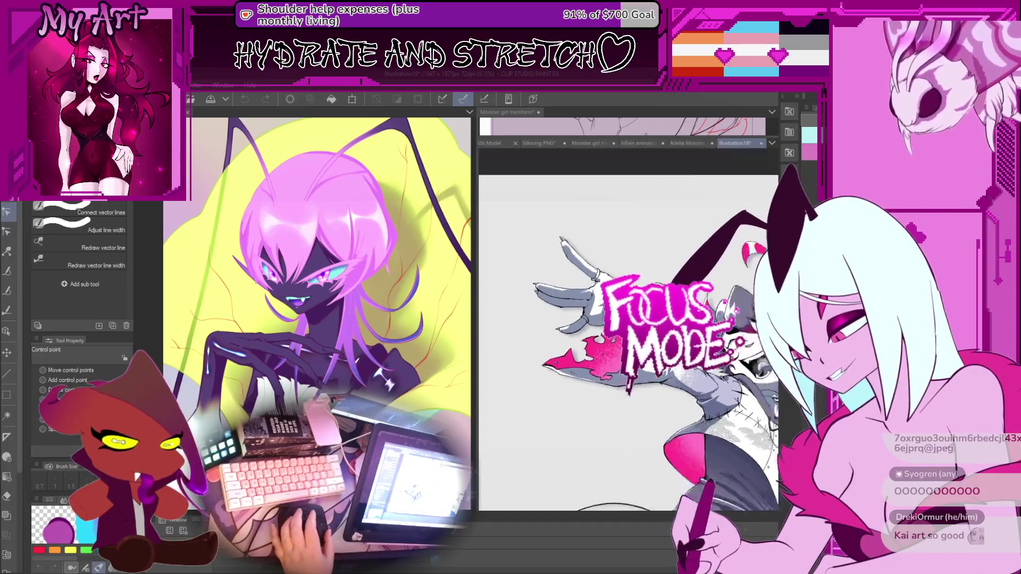
pyautogui.scroll(-3, 627, 341)
pyautogui.moveTo(622, 337); pyautogui.dragTo(577, 269)
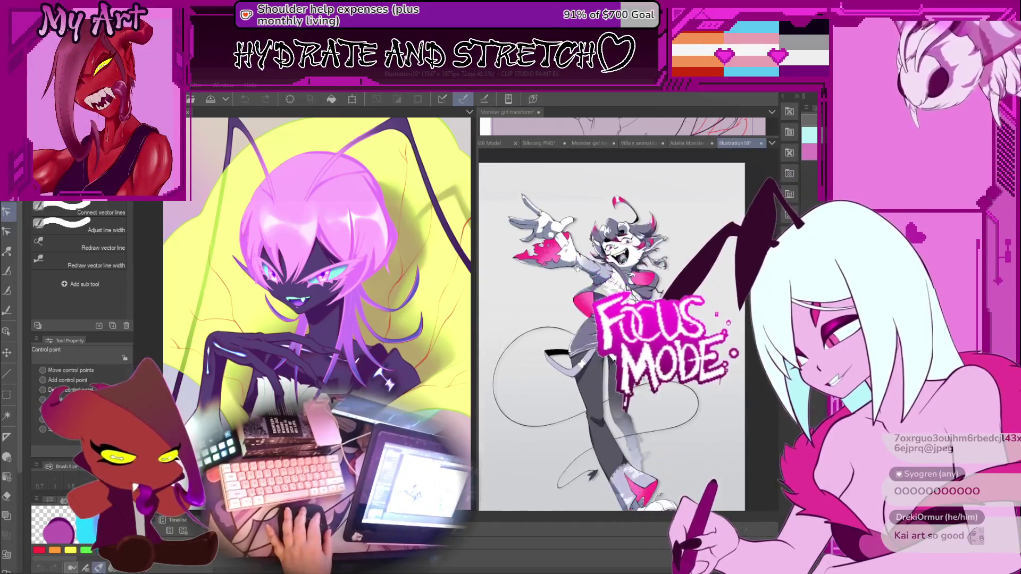
pyautogui.moveTo(570, 325); pyautogui.dragTo(567, 302)
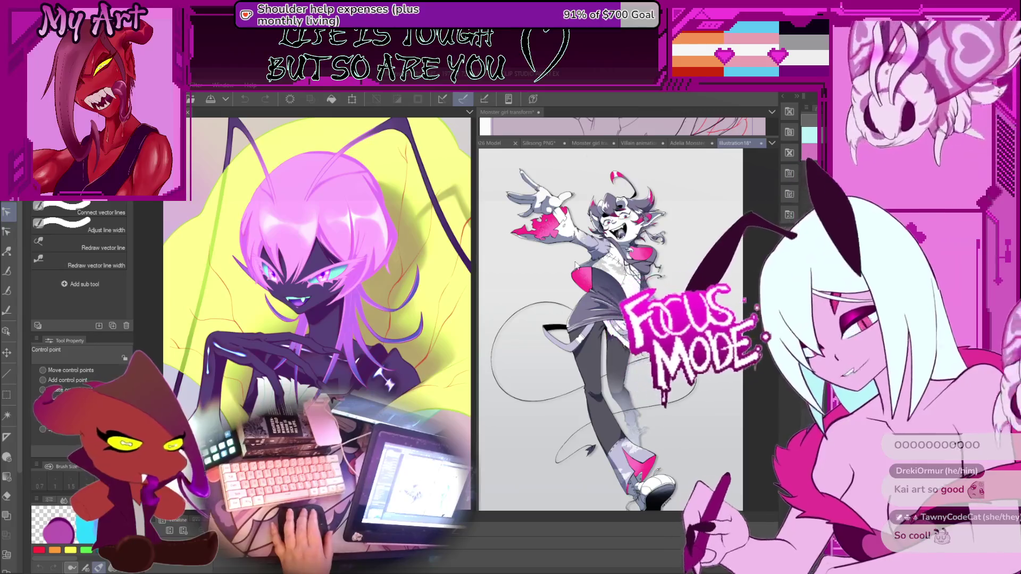
pyautogui.moveTo(550, 257); pyautogui.dragTo(585, 321)
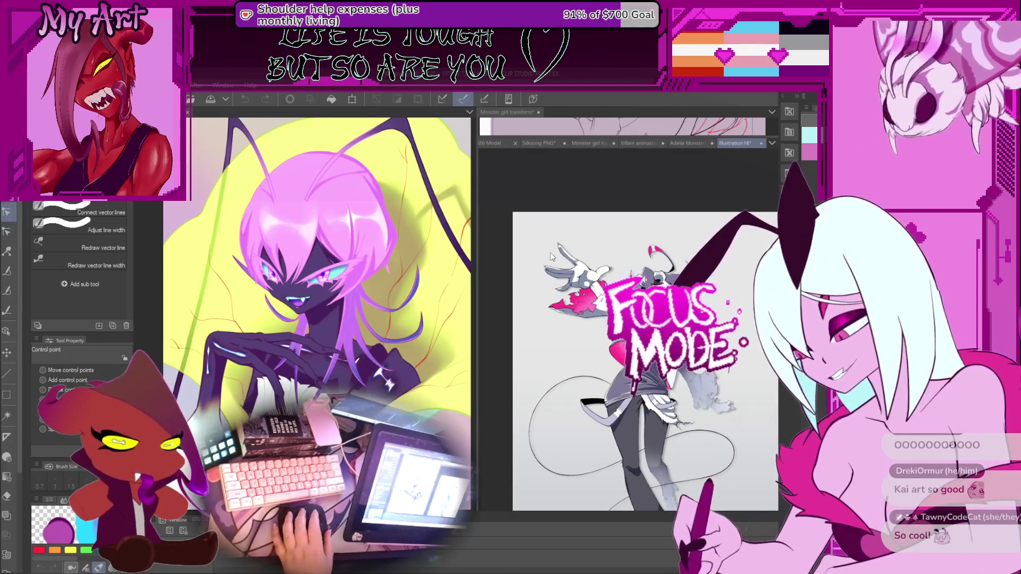
pyautogui.moveTo(574, 462); pyautogui.dragTo(542, 352)
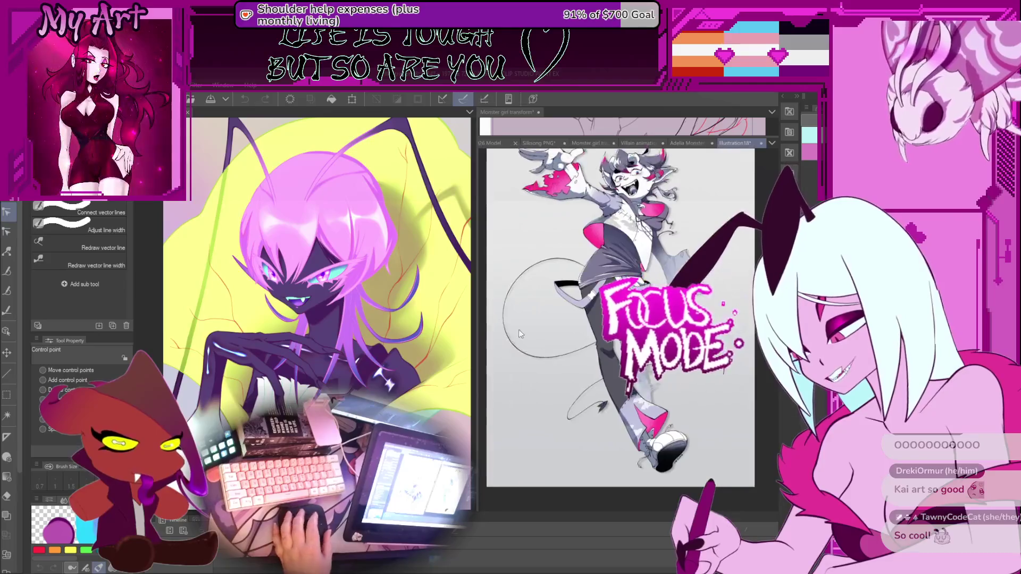
pyautogui.scroll(2, 647, 275)
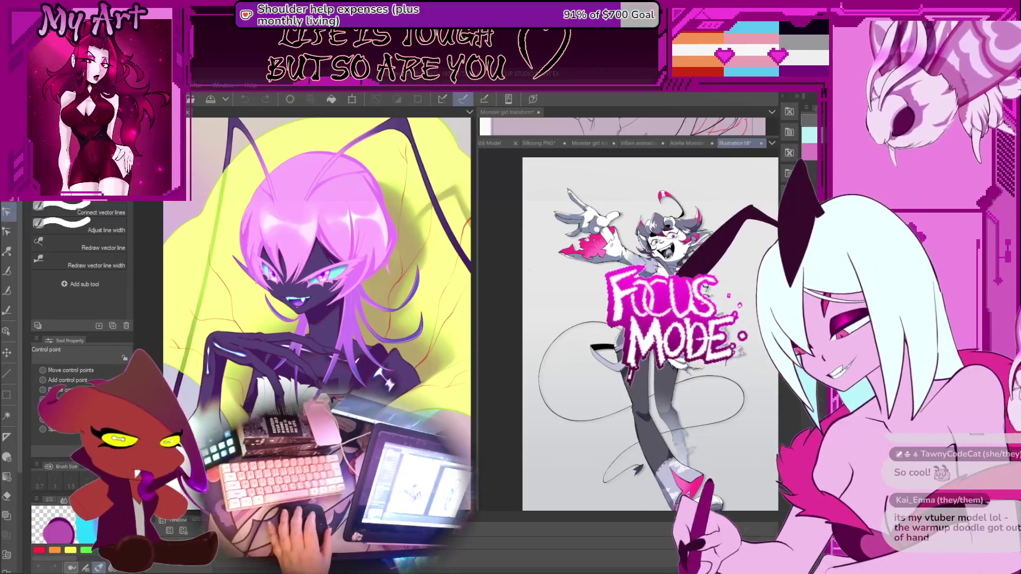
pyautogui.scroll(2, 723, 207)
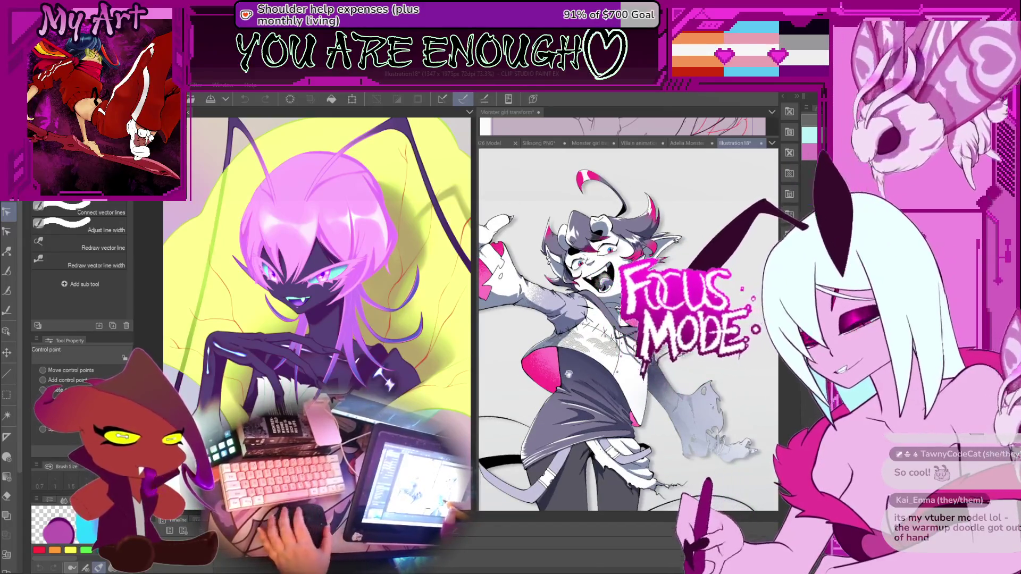
pyautogui.moveTo(581, 345); pyautogui.dragTo(616, 351)
pyautogui.scroll(-5, 627, 329)
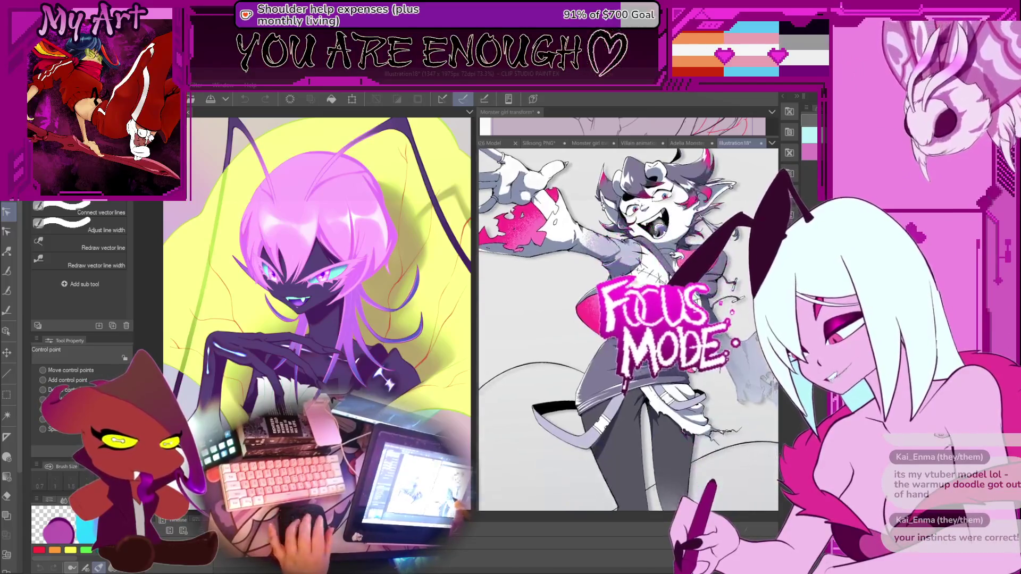
pyautogui.scroll(2, 668, 422)
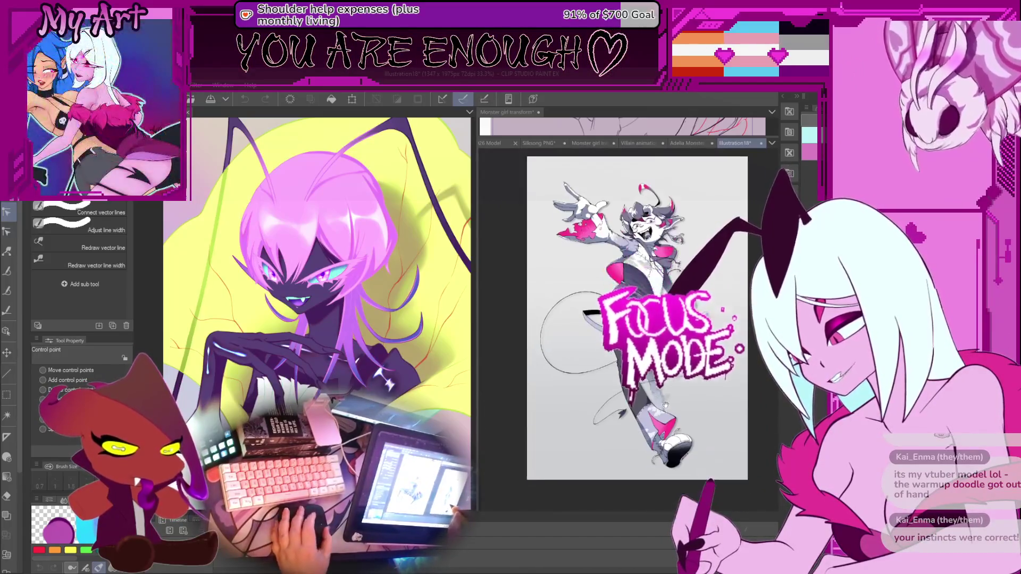
pyautogui.scroll(2, 668, 422)
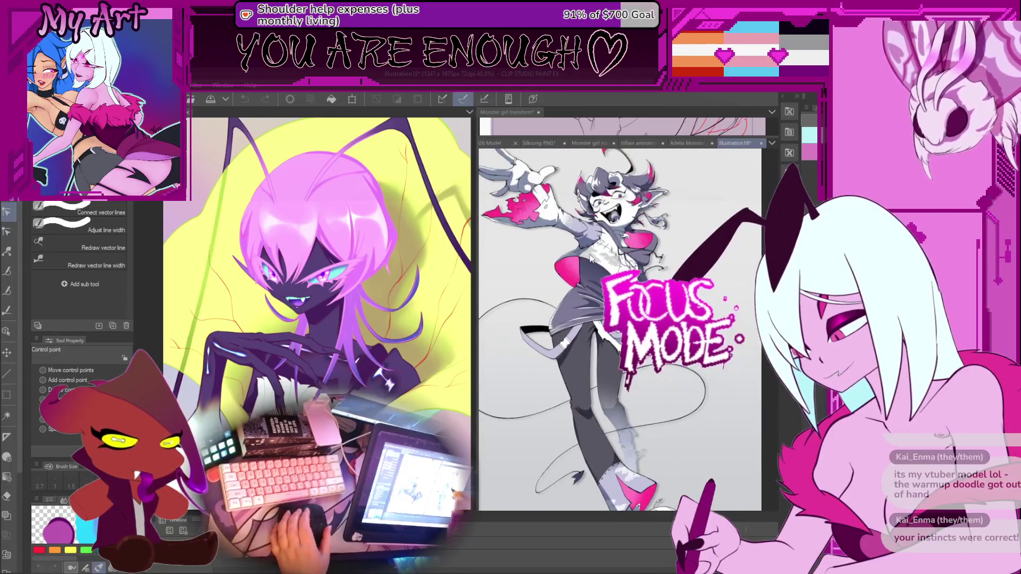
pyautogui.moveTo(591, 318); pyautogui.dragTo(628, 353)
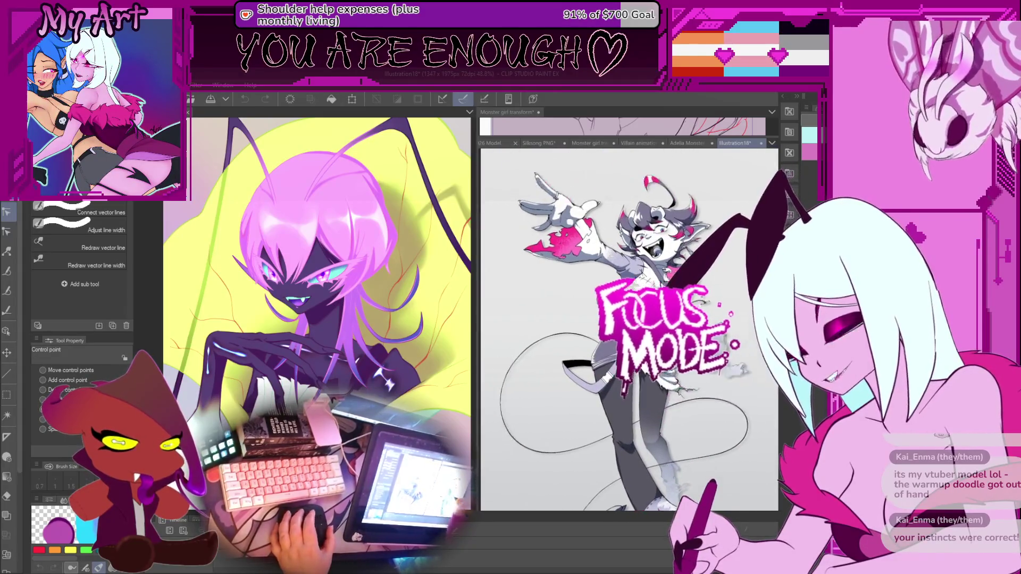
pyautogui.scroll(2, 647, 391)
pyautogui.scroll(-2, 647, 391)
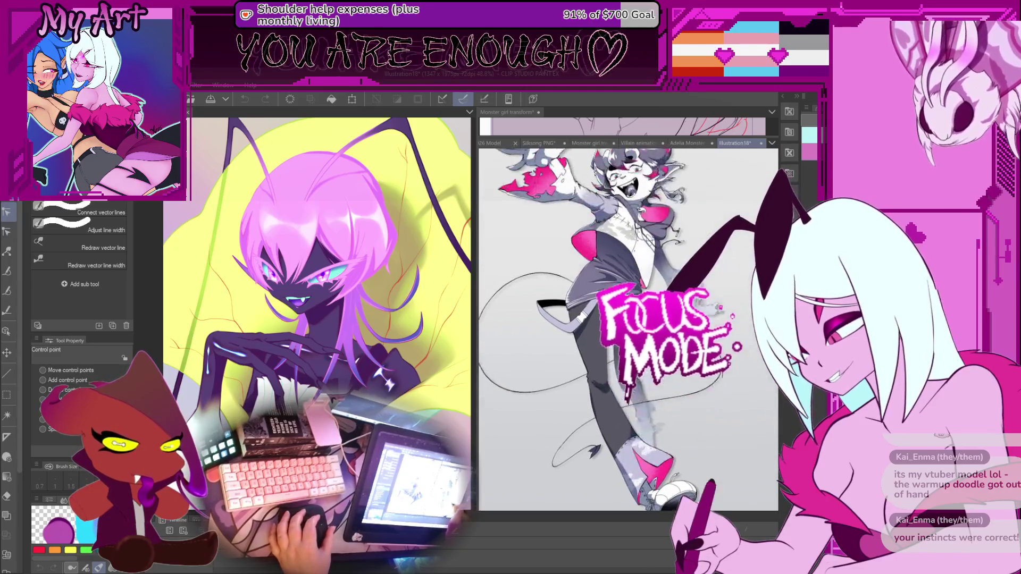
pyautogui.scroll(-3, 648, 392)
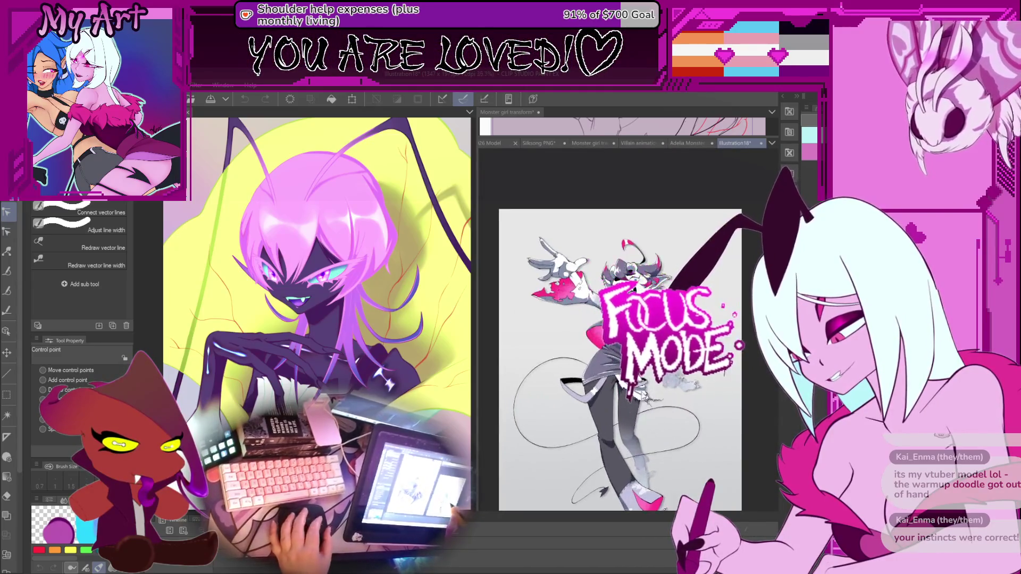
pyautogui.scroll(3, 611, 330)
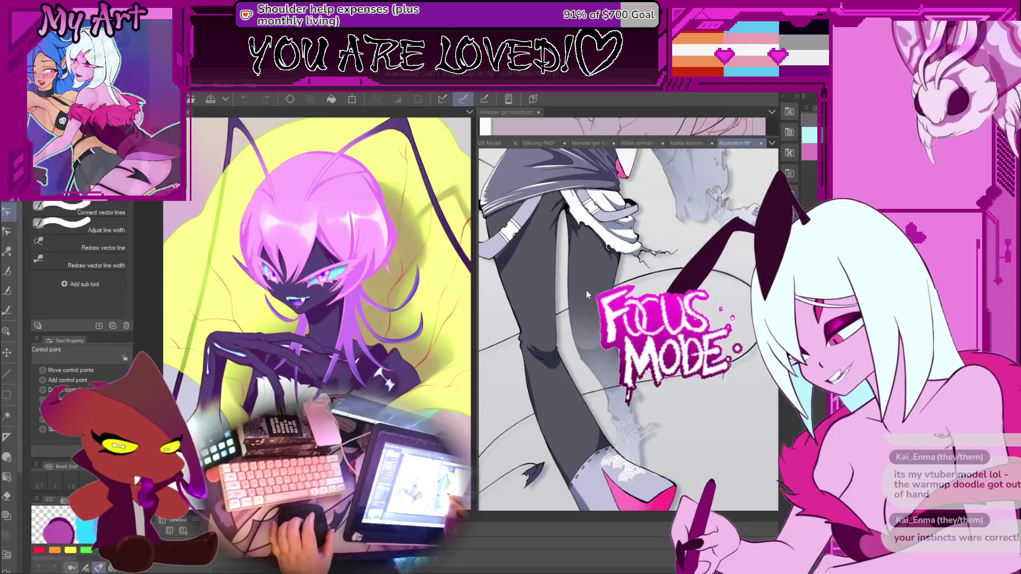
pyautogui.scroll(-1, 612, 330)
pyautogui.scroll(1, 611, 329)
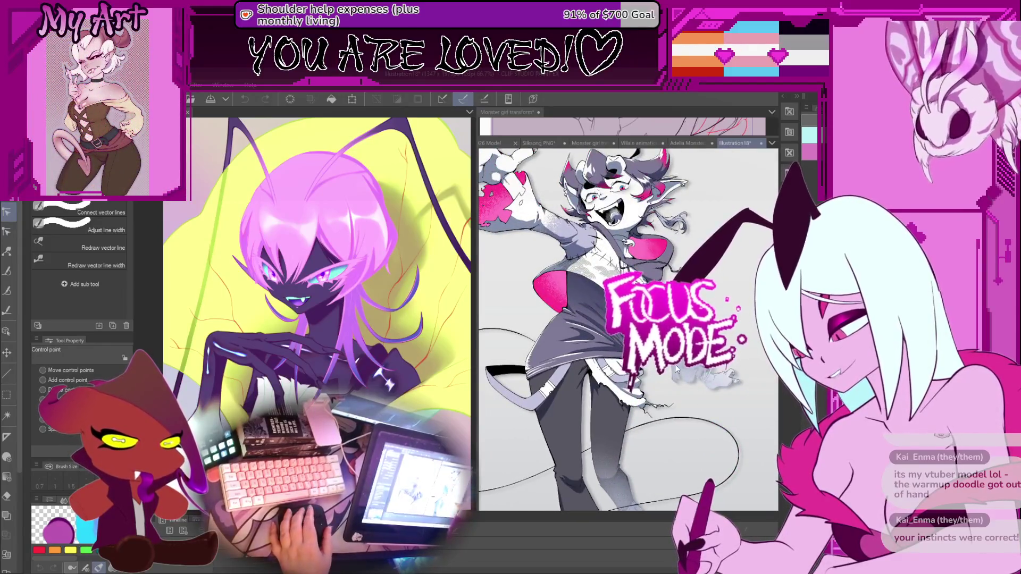
pyautogui.scroll(-4, 627, 330)
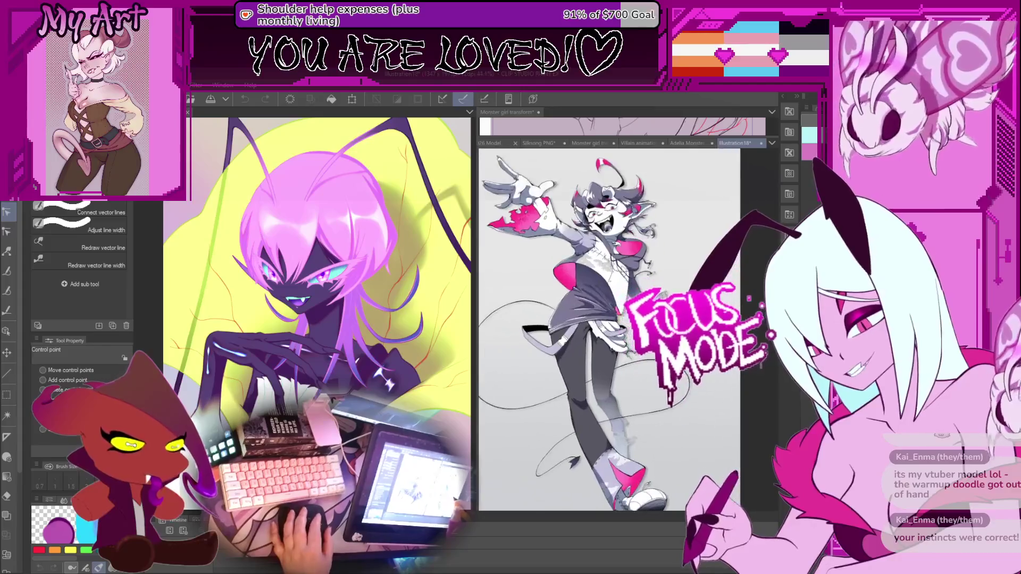
pyautogui.scroll(1, 631, 432)
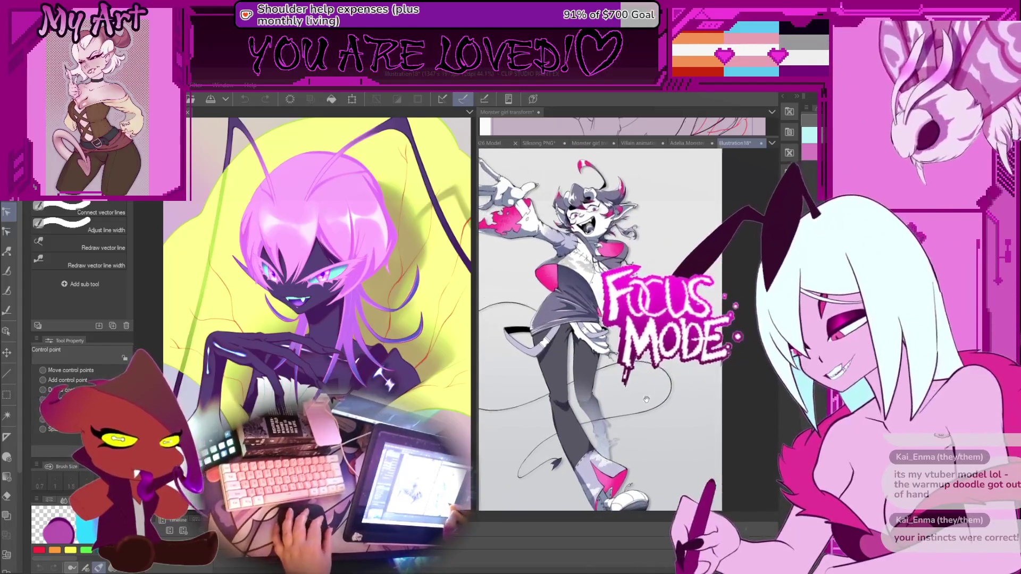
pyautogui.scroll(1, 631, 432)
pyautogui.scroll(1, 527, 484)
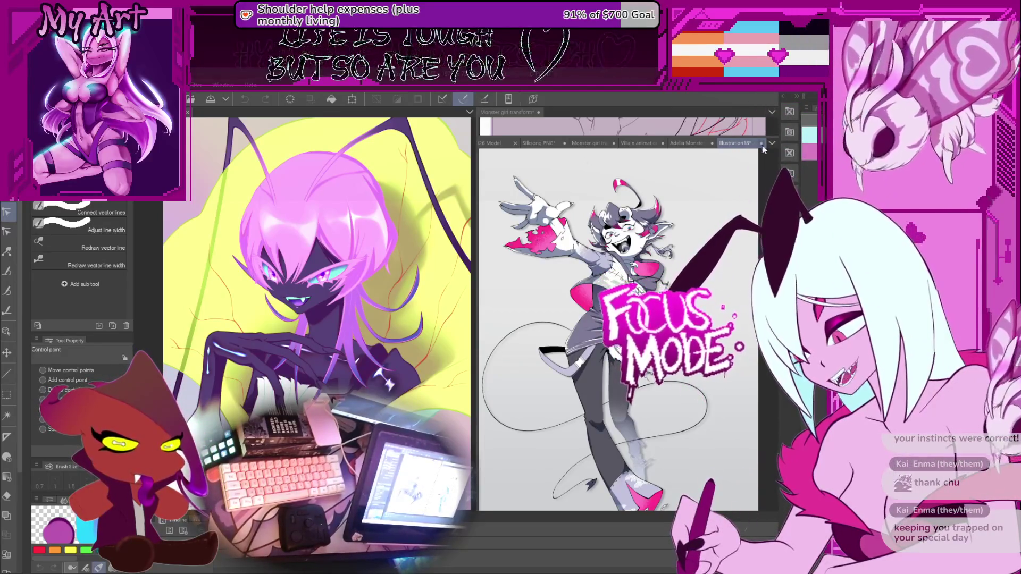
# Step: Close Illustration18, show the Monster girl transform animation in the lower pane, and enlarge the upper view
pyautogui.hotkey('ctrl', 'w')
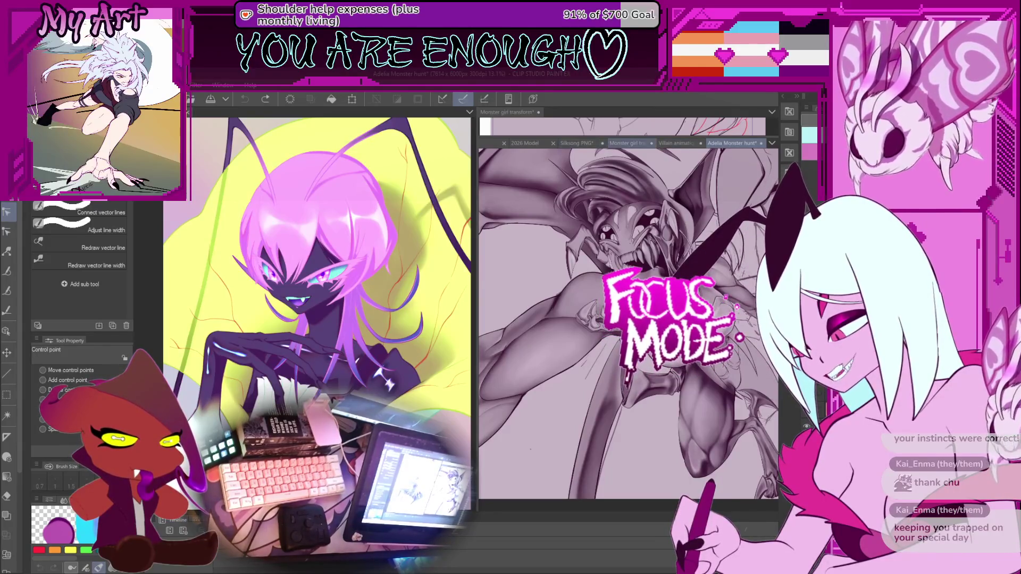
pyautogui.click(627, 139)
pyautogui.moveTo(627, 138)
pyautogui.mouseDown()
pyautogui.moveTo(627, 317)
pyautogui.moveTo(627, 305)
pyautogui.mouseUp()
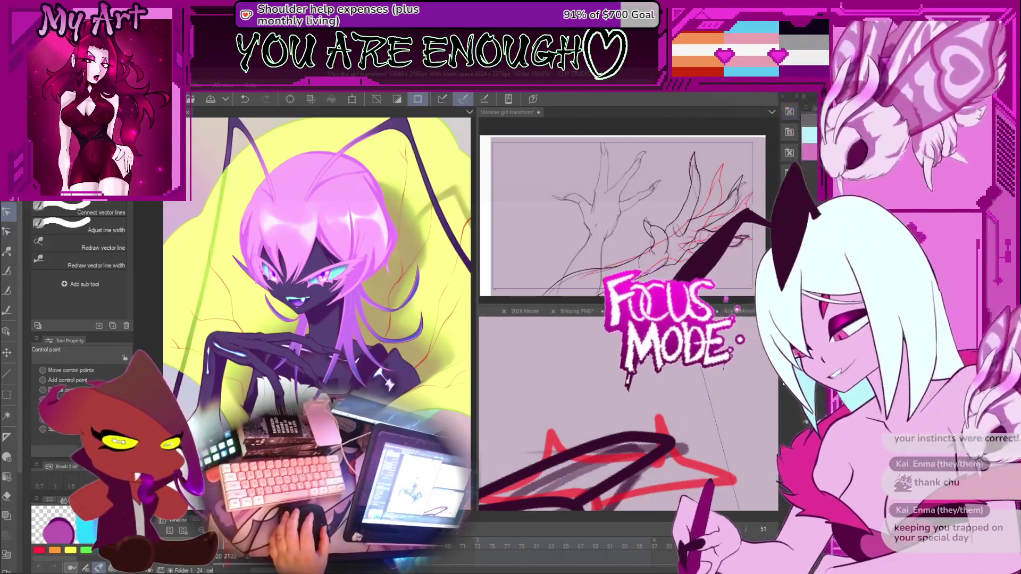
# Step: Undo the last change, then drag the claw line's end point down-left and remove its lower corner
pyautogui.moveTo(687, 395)
pyautogui.mouseDown()
pyautogui.moveTo(672, 425)
pyautogui.moveTo(677, 405)
pyautogui.moveTo(600, 423)
pyautogui.mouseUp()
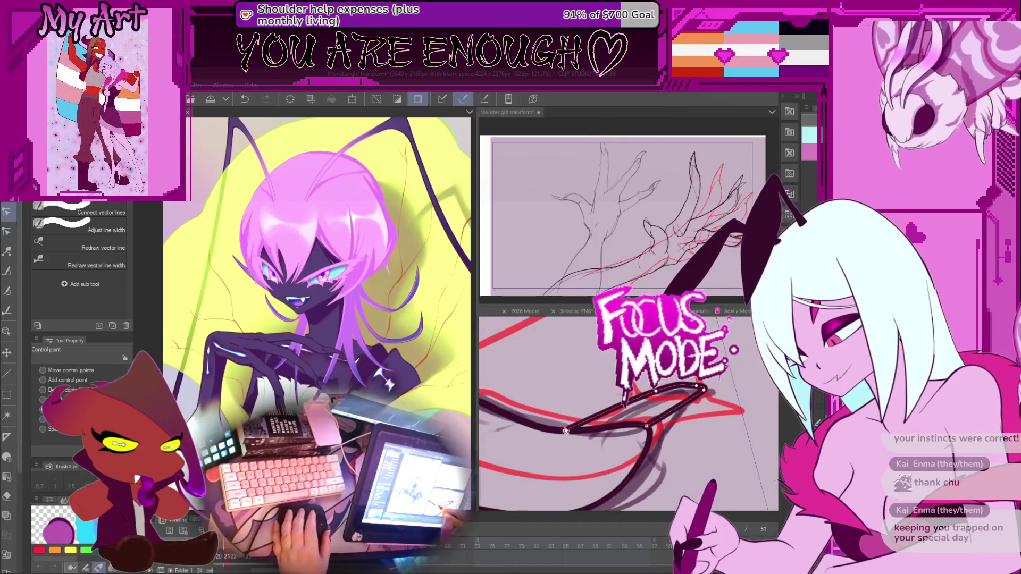
pyautogui.hotkey('ctrl', 'z')
pyautogui.moveTo(568, 430); pyautogui.dragTo(550, 436)
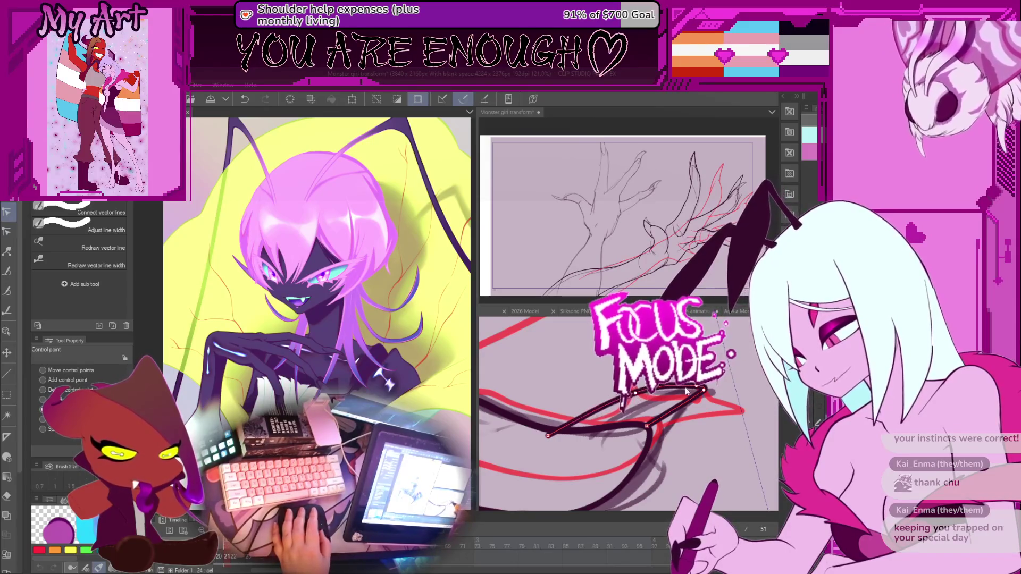
pyautogui.moveTo(697, 389); pyautogui.dragTo(706, 399)
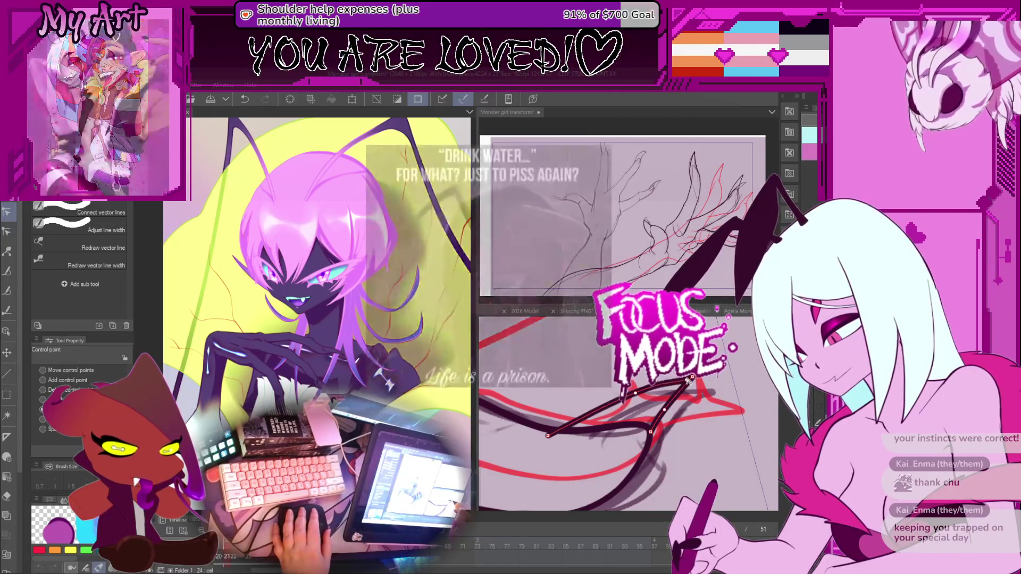
pyautogui.scroll(-2, 659, 394)
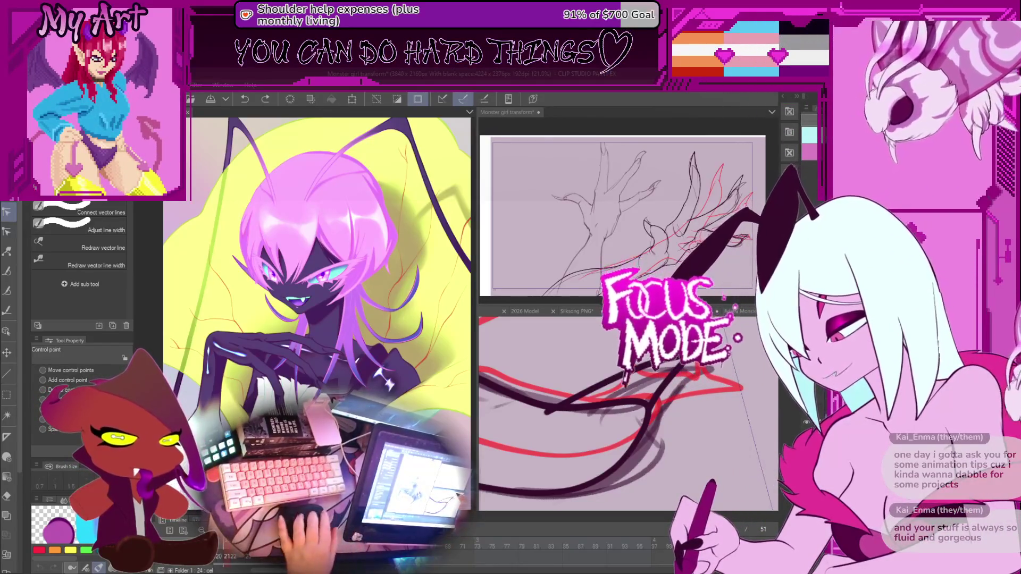
# Step: Zoom out, edit the claw line again, step to the next frame, and select the tentacle stroke
pyautogui.hotkey('ctrl', '-')
pyautogui.scroll(5, 610, 377)
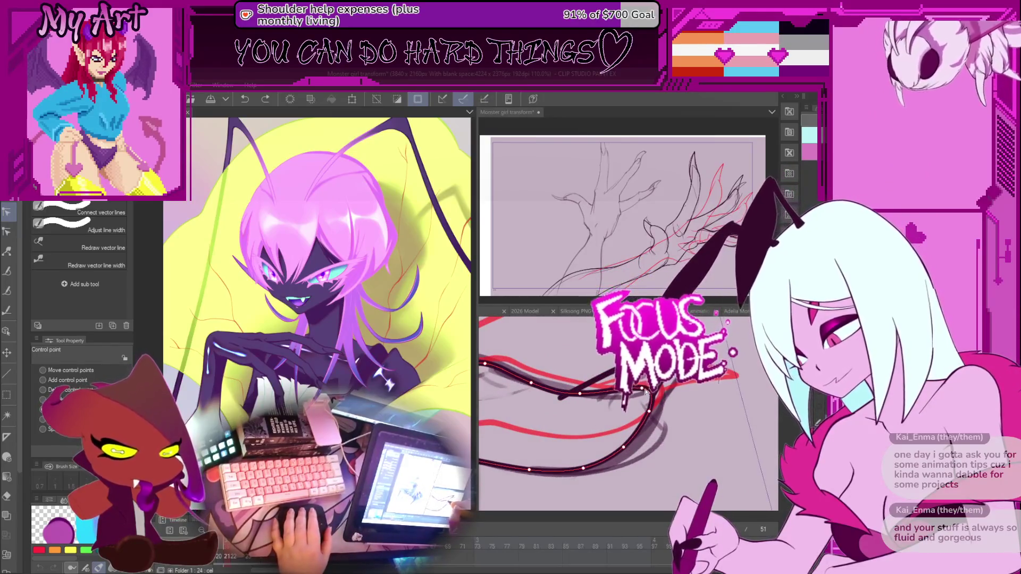
pyautogui.click(646, 392)
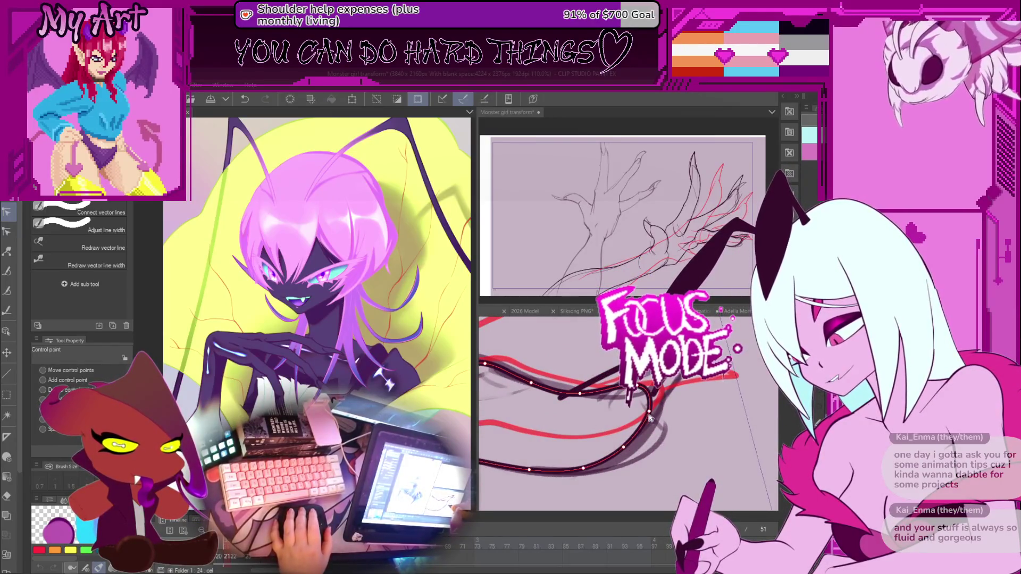
pyautogui.press('Right')
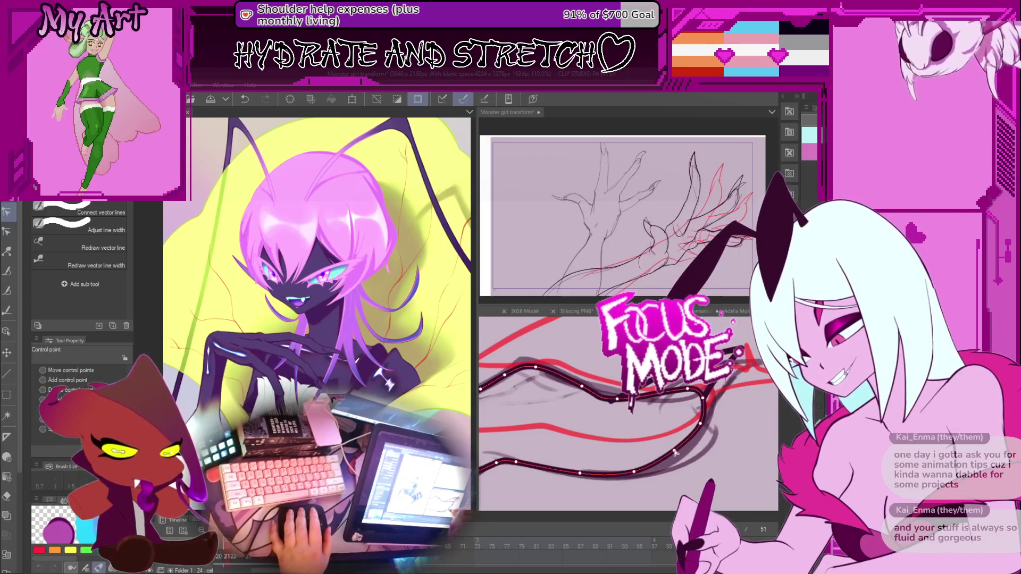
pyautogui.click(616, 398)
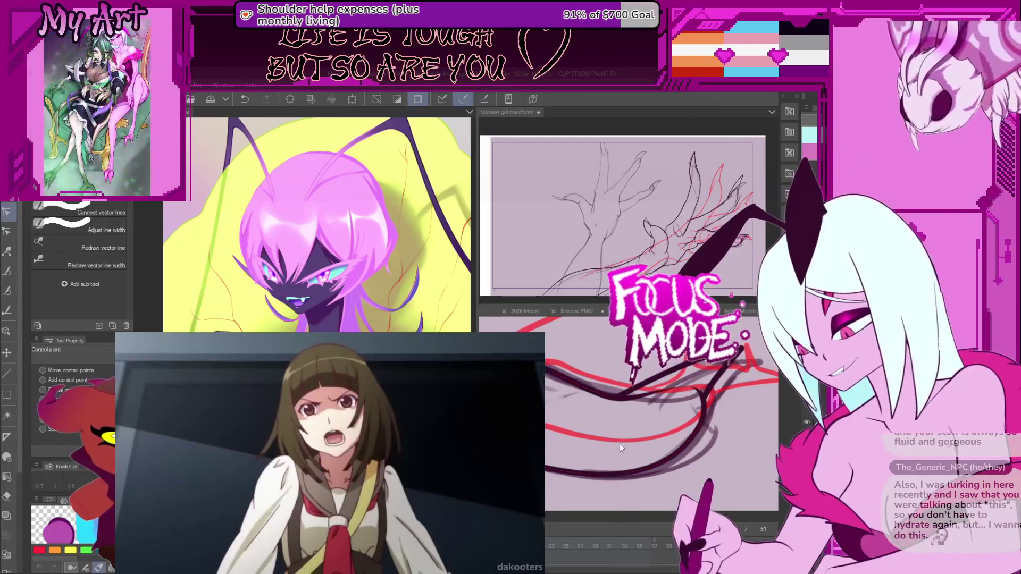
# Step: Pan the lower view, step back four frames to compare lines, and resize the lower canvas and timeline
pyautogui.moveTo(619, 443); pyautogui.dragTo(621, 410)
pyautogui.moveTo(650, 448); pyautogui.dragTo(695, 433)
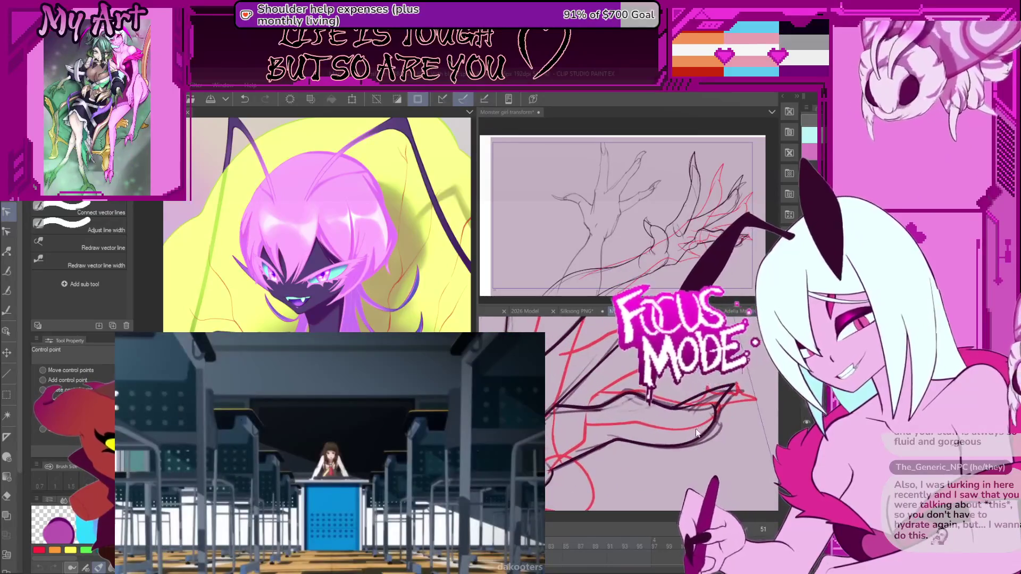
pyautogui.scroll(3, 697, 421)
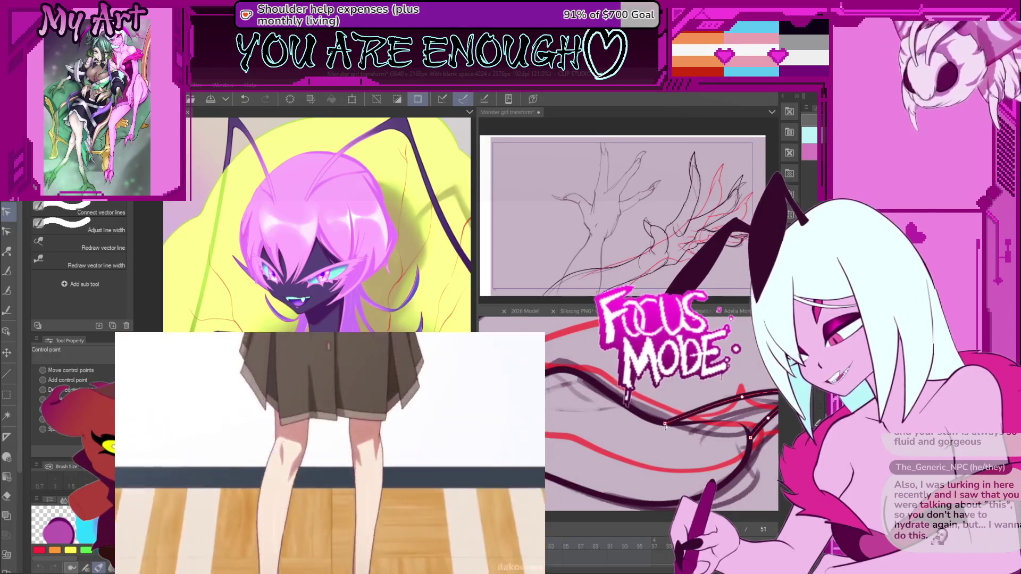
pyautogui.scroll(-2, 673, 414)
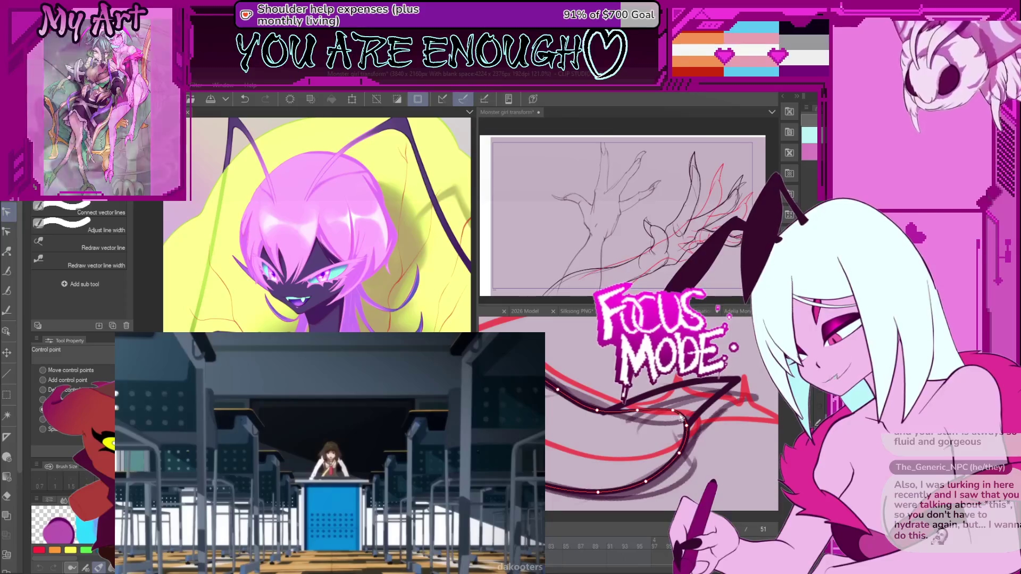
pyautogui.scroll(-3, 700, 457)
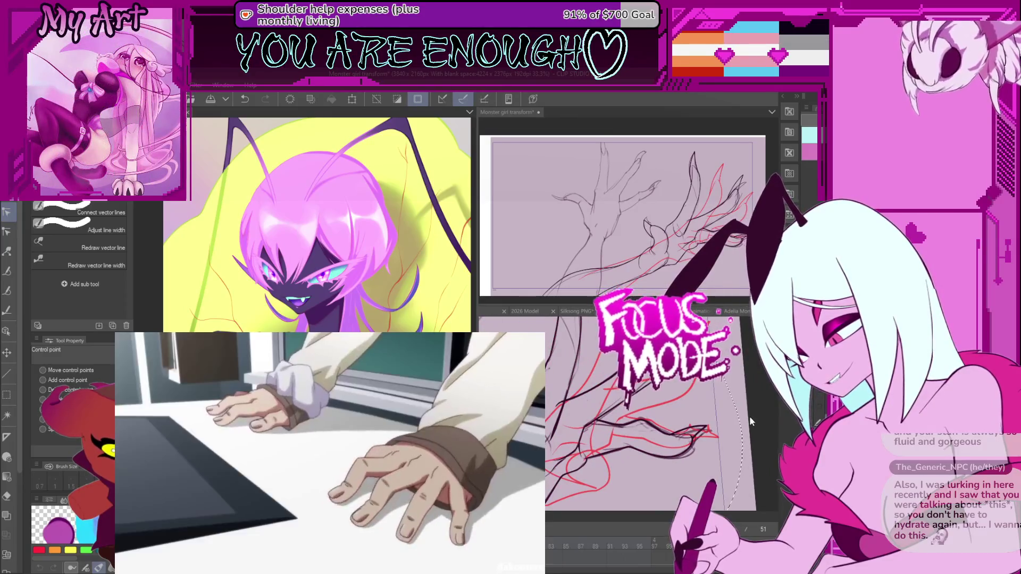
pyautogui.press('Left')
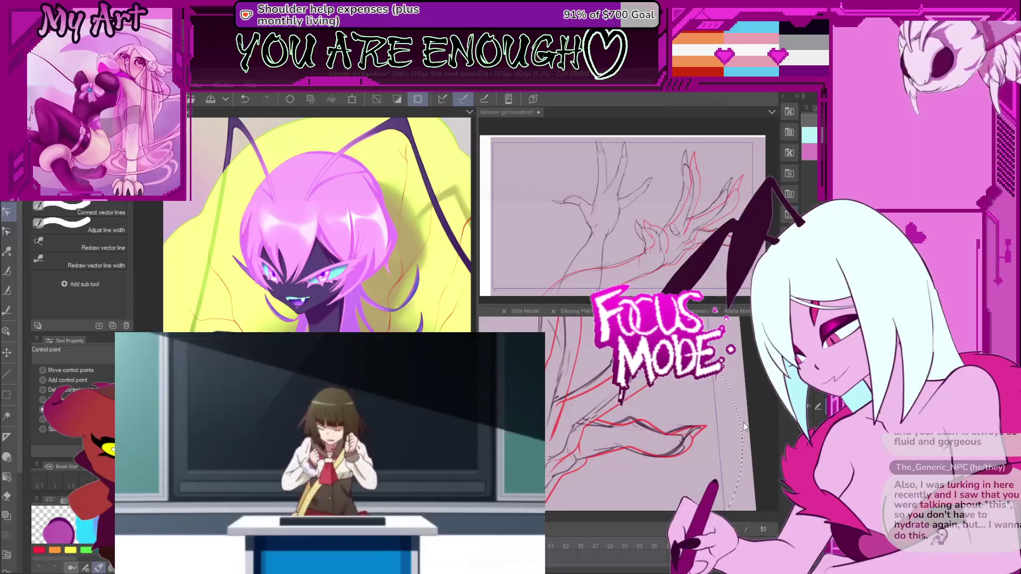
pyautogui.press('Left')
pyautogui.press('Left')
pyautogui.press('Left')
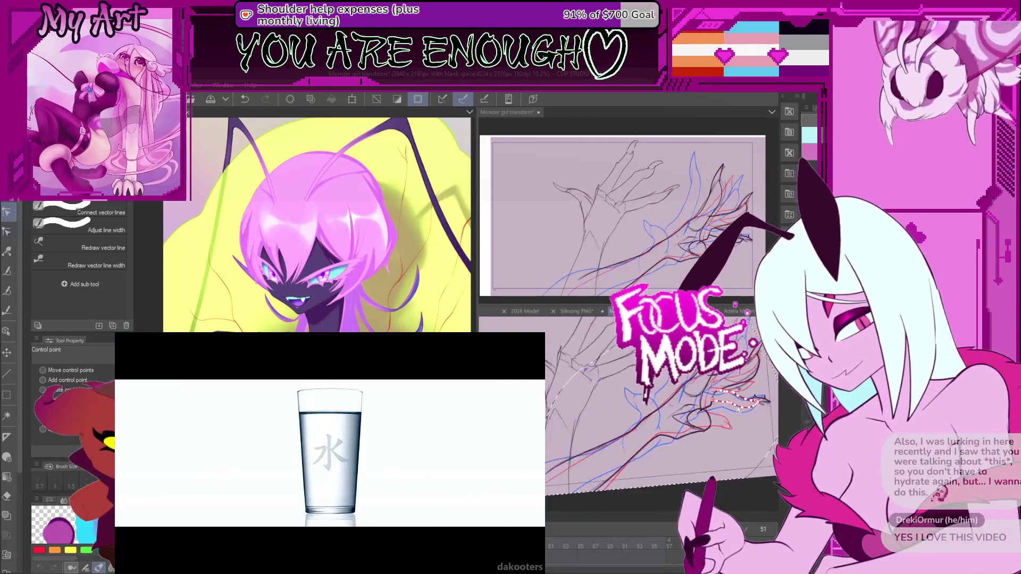
pyautogui.press('Left')
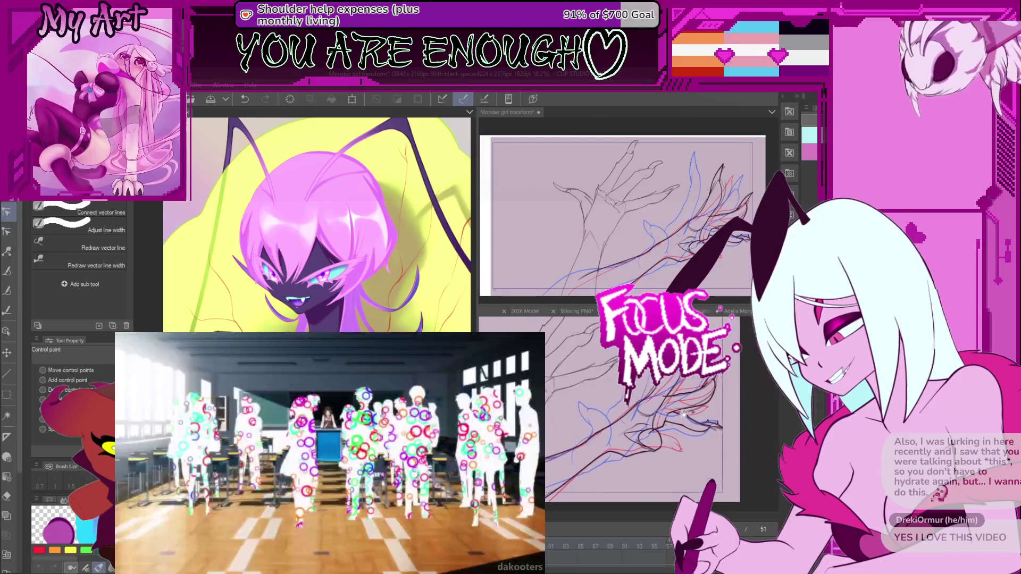
pyautogui.press('Left')
pyautogui.press('Left')
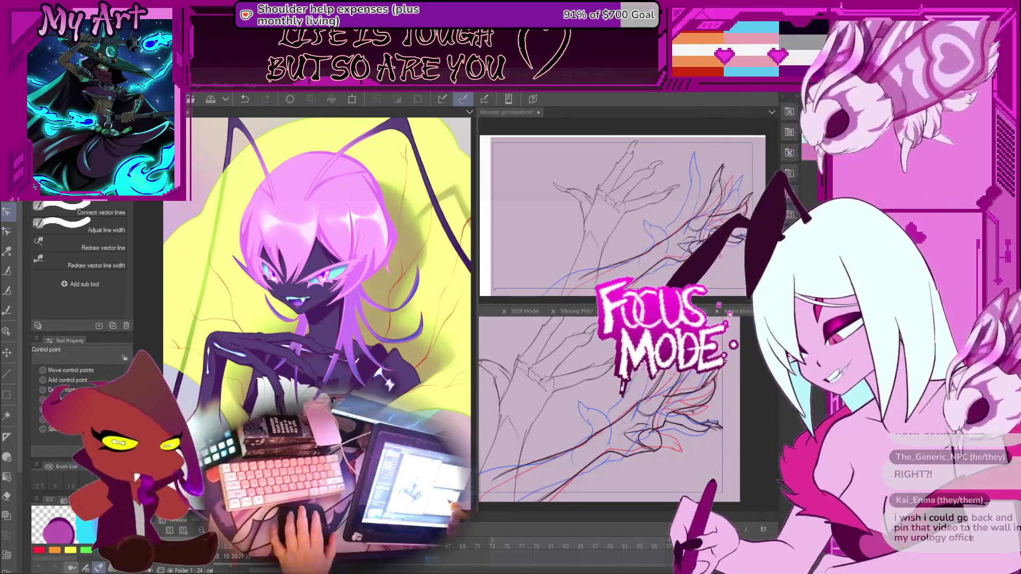
pyautogui.moveTo(748, 382); pyautogui.dragTo(672, 469)
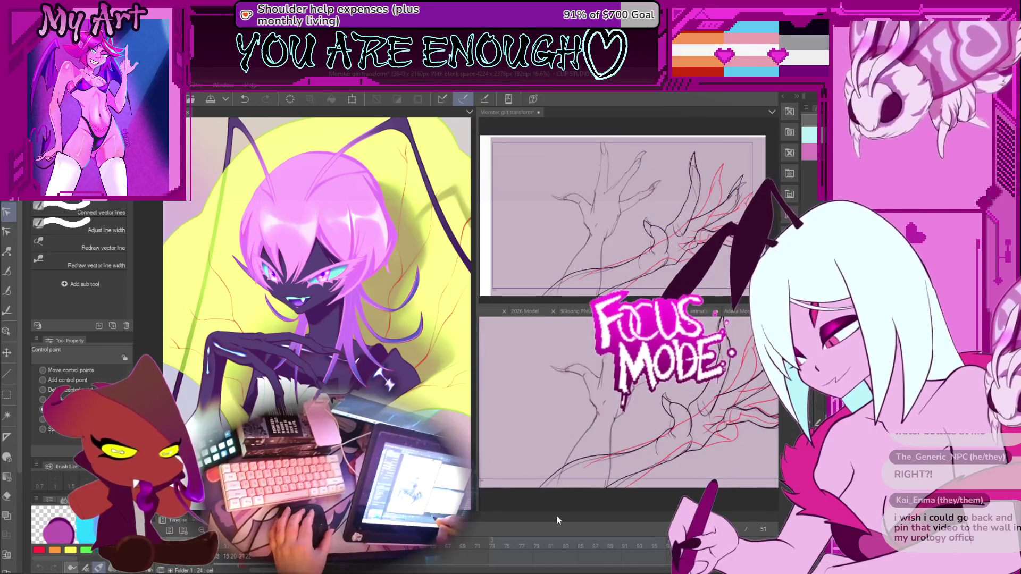
pyautogui.moveTo(563, 503); pyautogui.dragTo(563, 473)
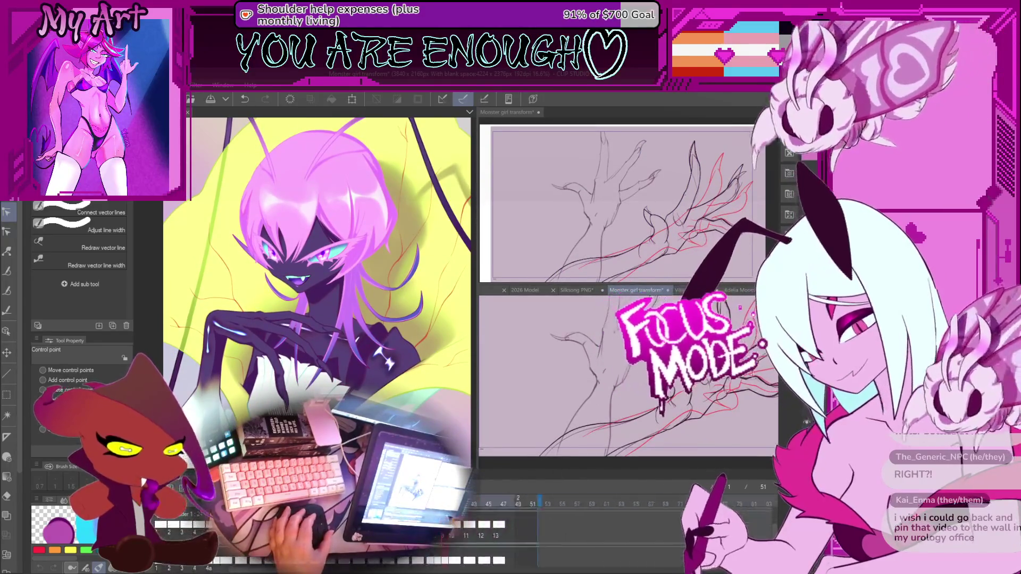
# Step: Advance to frame 38, select a vector line on the lower hand, and flip between frames 39 and 40
pyautogui.moveTo(592, 532); pyautogui.dragTo(639, 531)
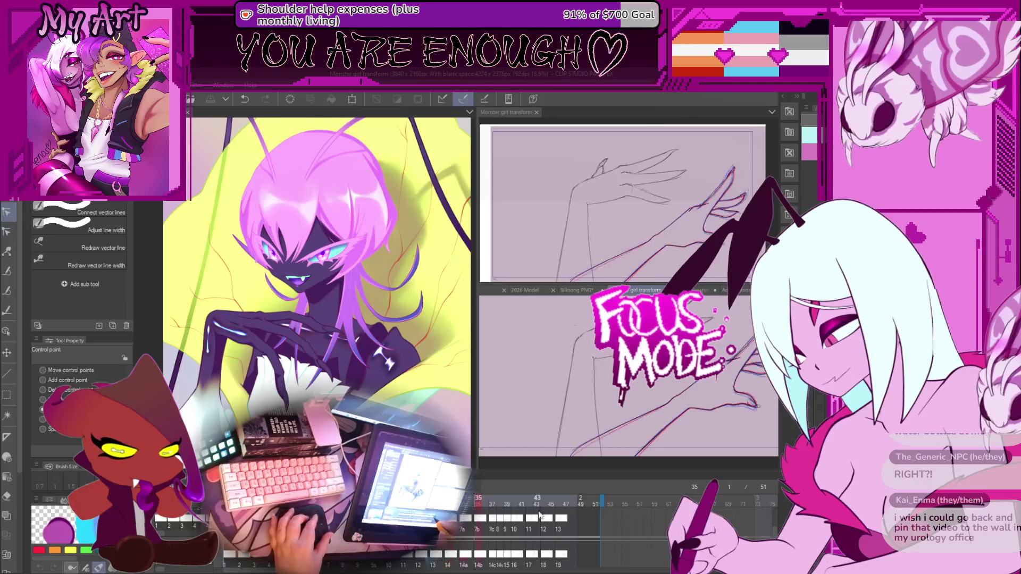
pyautogui.press('.')
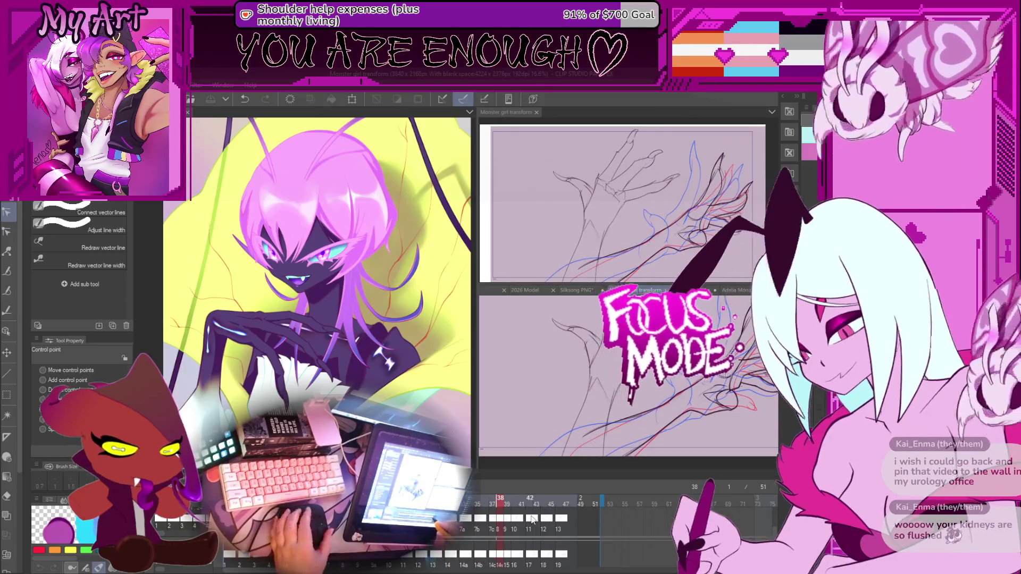
pyautogui.moveTo(632, 402); pyautogui.dragTo(608, 422)
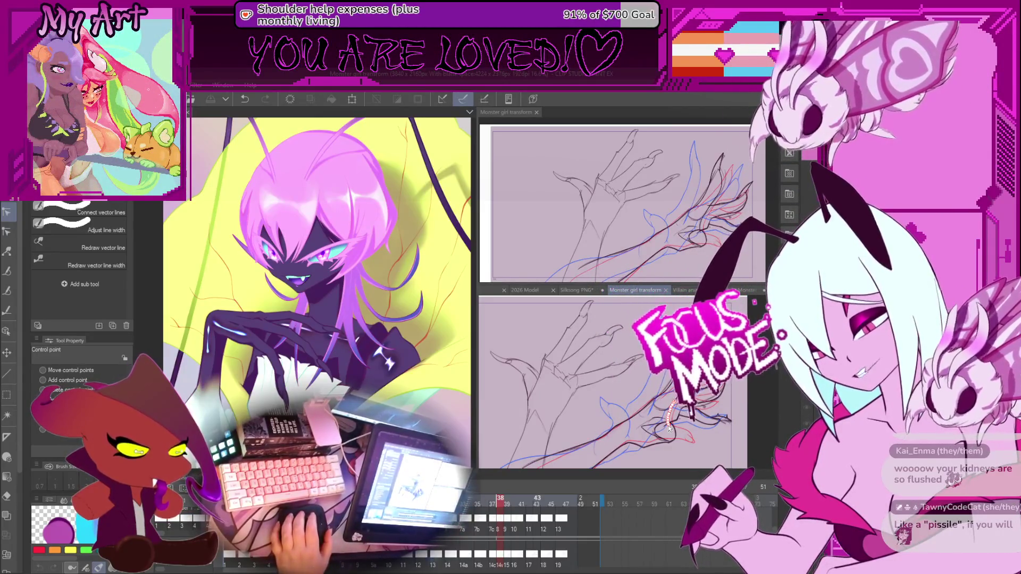
pyautogui.click(668, 428)
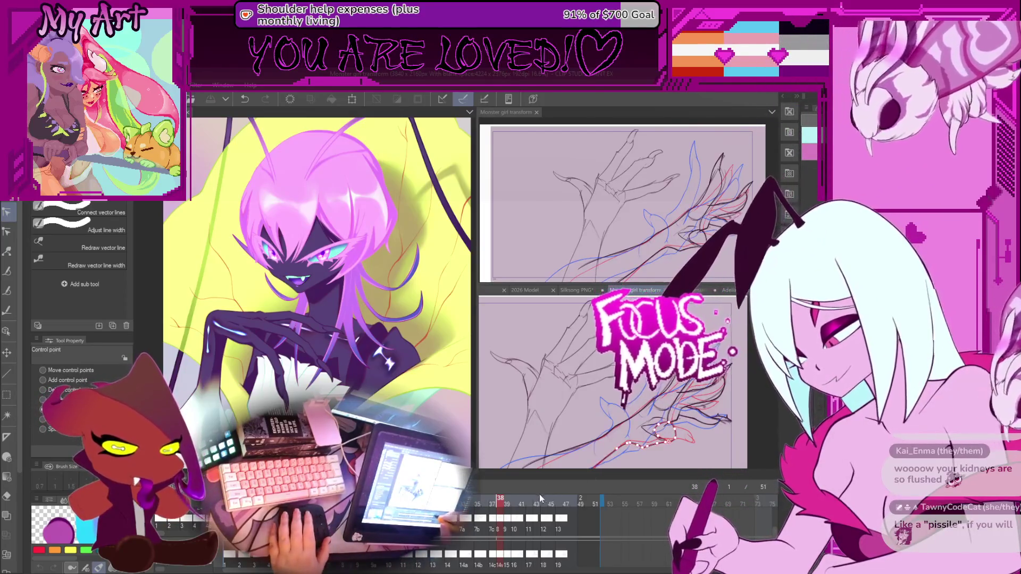
pyautogui.click(506, 501)
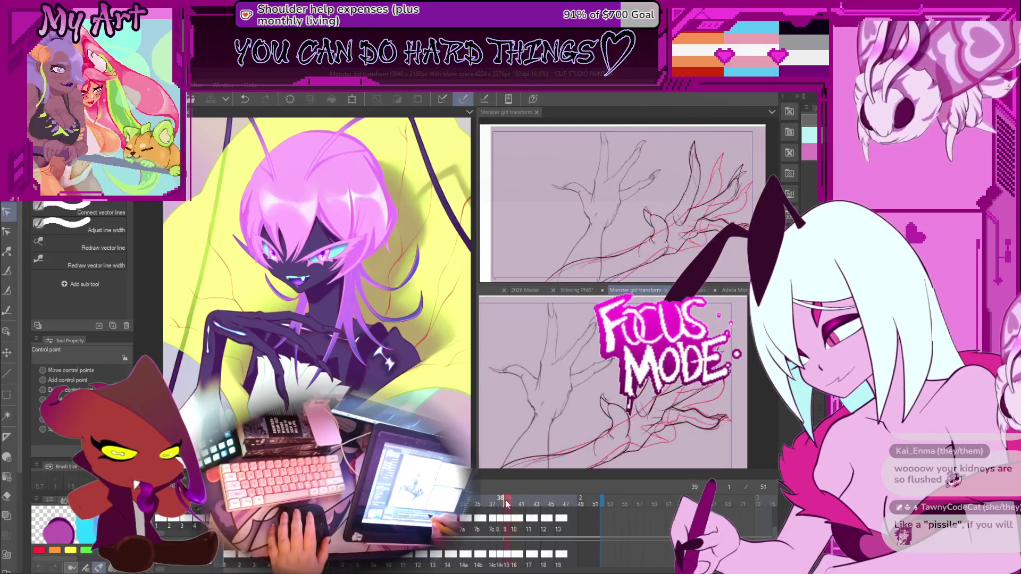
pyautogui.click(513, 504)
pyautogui.click(508, 505)
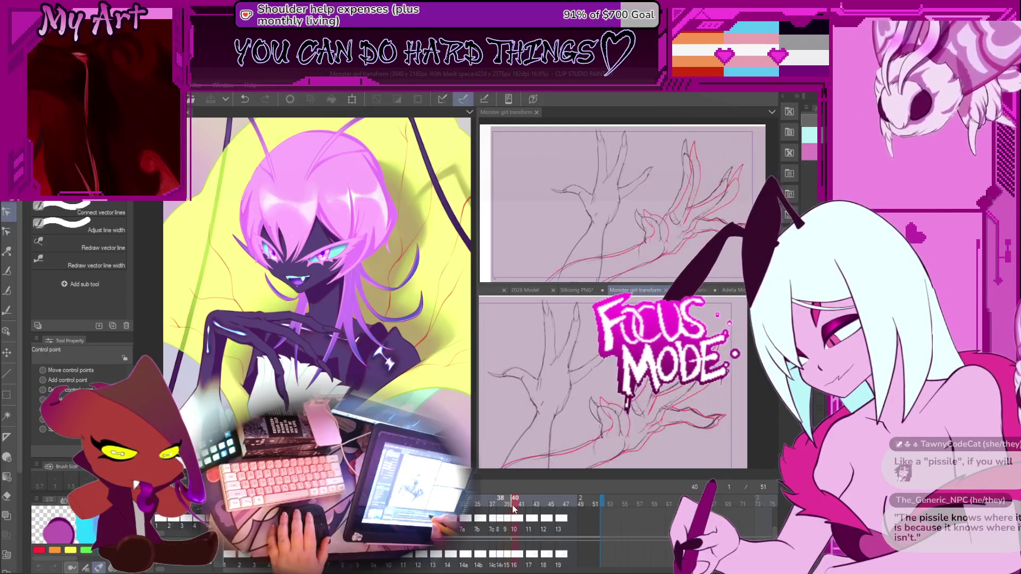
pyautogui.click(513, 504)
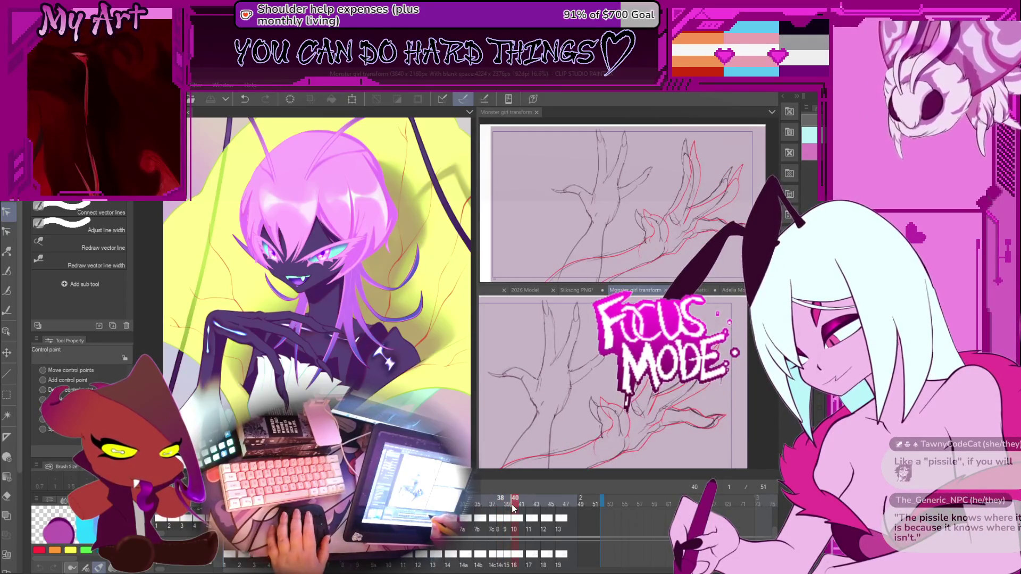
pyautogui.click(508, 504)
# Step: Pan the lower view, pick a vector stroke on the lower hand, and advance to frame 40
pyautogui.moveTo(531, 542); pyautogui.dragTo(536, 547)
pyautogui.scroll(-1, 614, 430)
pyautogui.moveTo(614, 430); pyautogui.dragTo(689, 448)
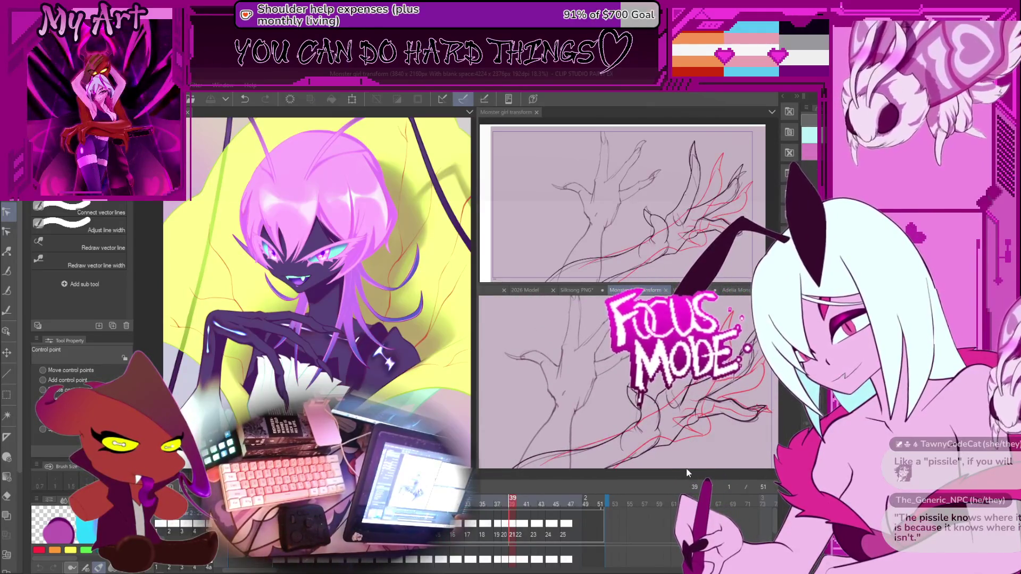
pyautogui.scroll(-1, 655, 410)
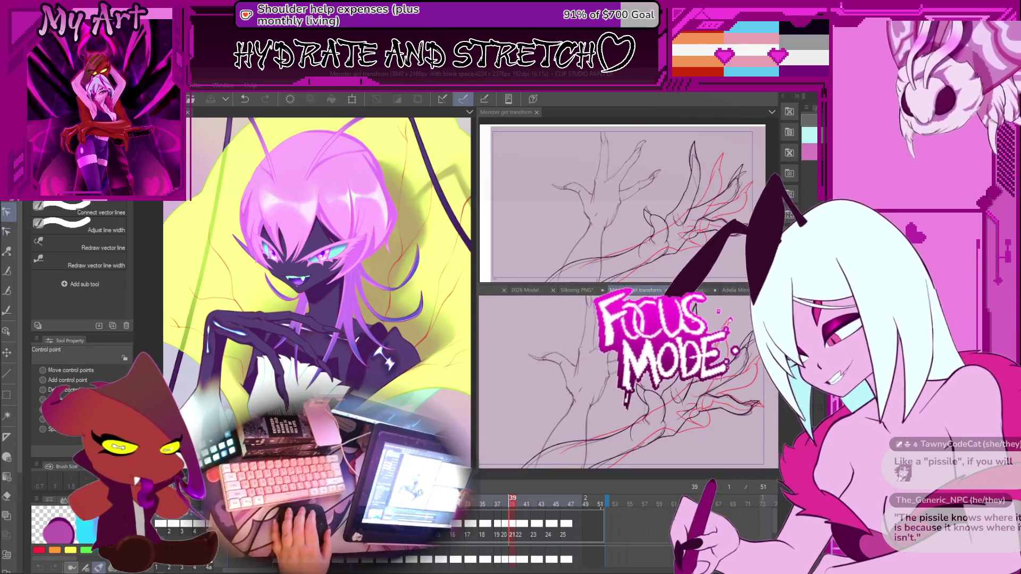
pyautogui.press('m')
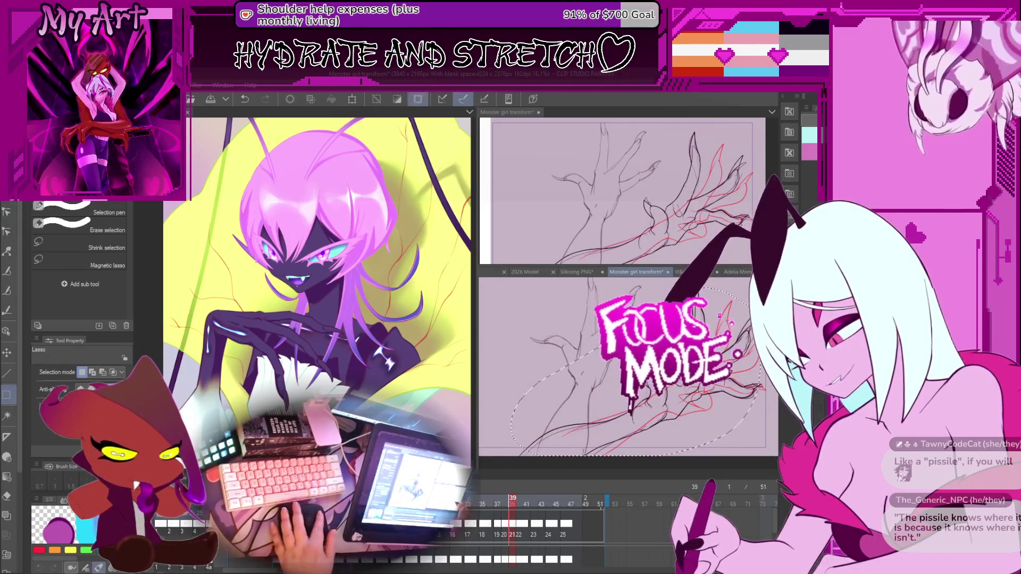
pyautogui.press('o')
pyautogui.click(595, 422)
pyautogui.click(524, 529)
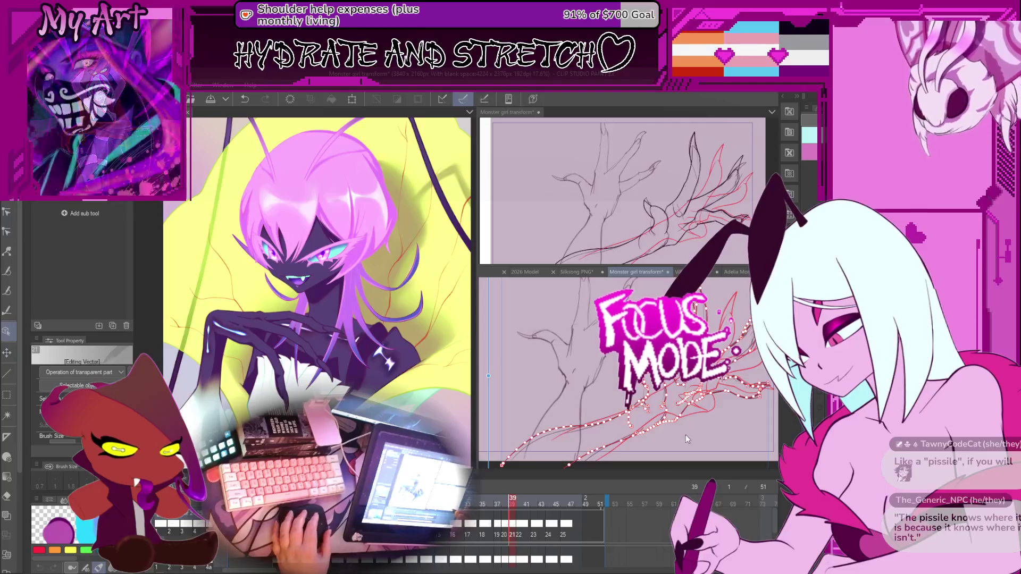
pyautogui.click(523, 529)
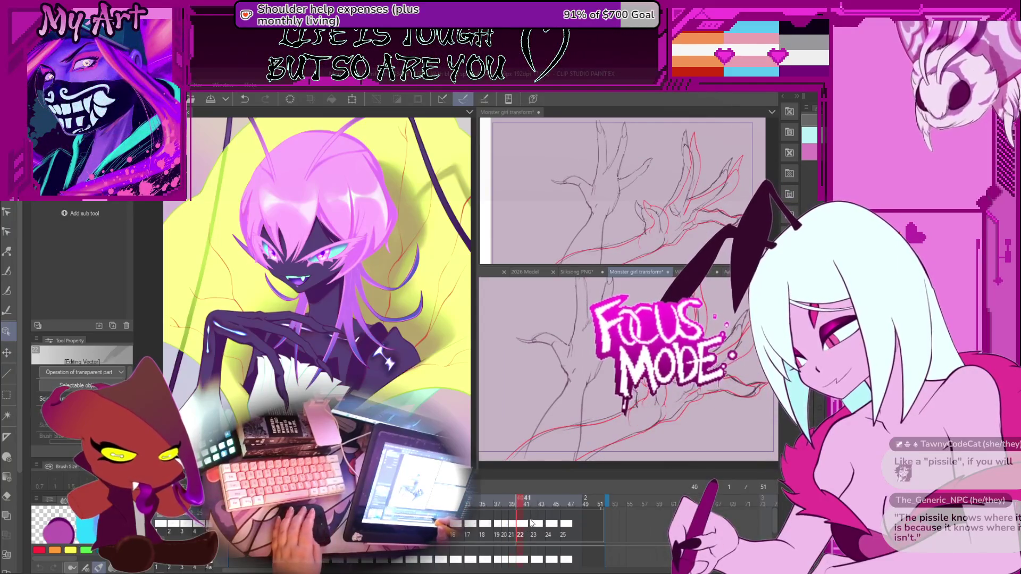
# Step: Lasso the claw strokes of the lower hand on frame 40 and switch to the Object tool
pyautogui.click(679, 394)
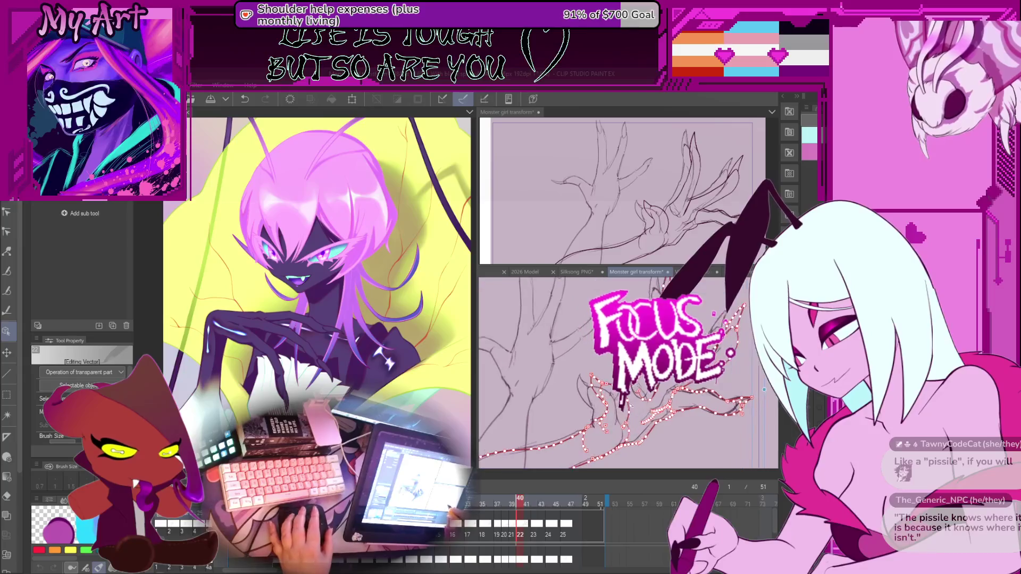
pyautogui.press('m')
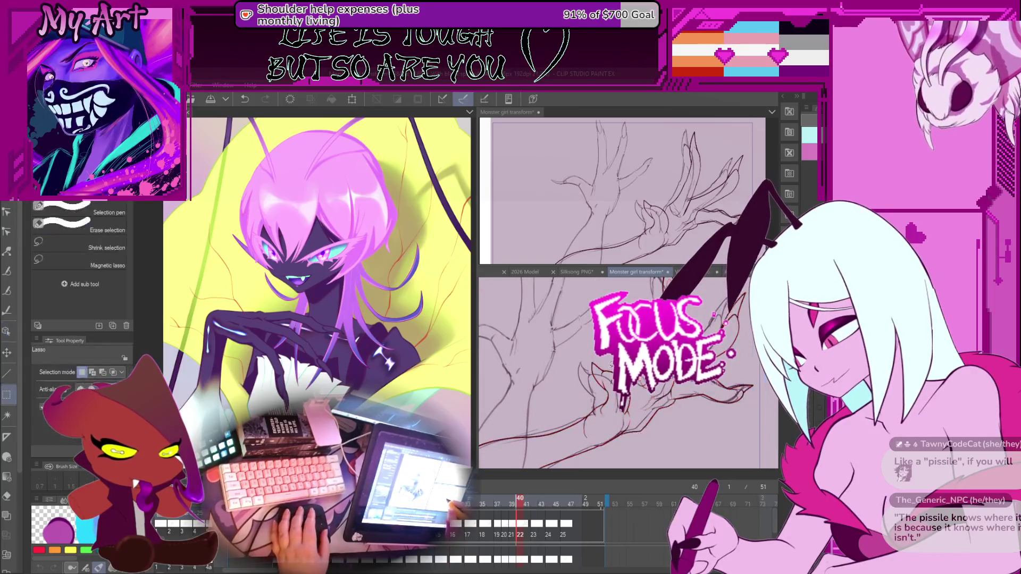
pyautogui.moveTo(753, 382); pyautogui.dragTo(590, 372)
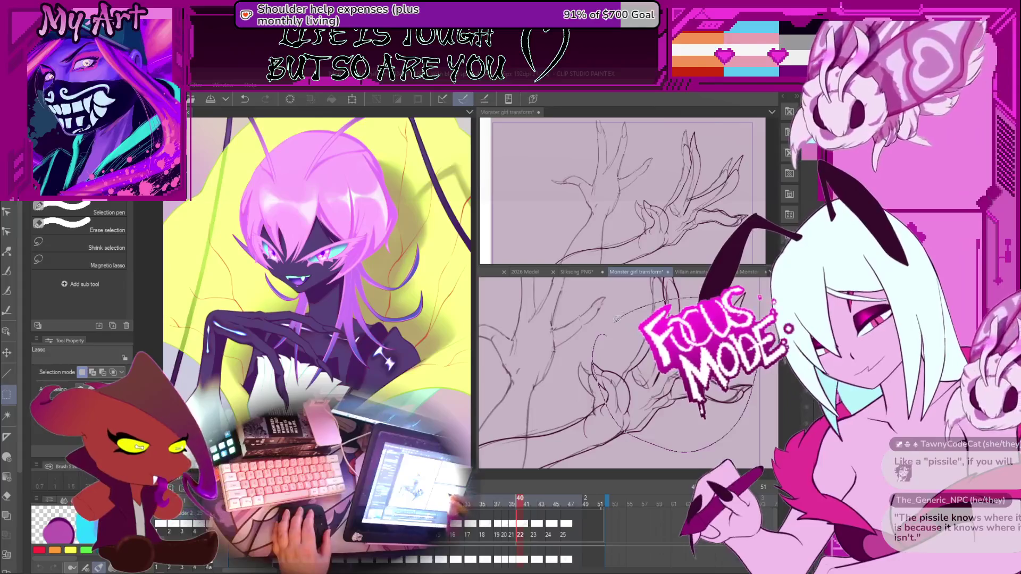
pyautogui.scroll(-2, 632, 378)
pyautogui.scroll(1, 631, 378)
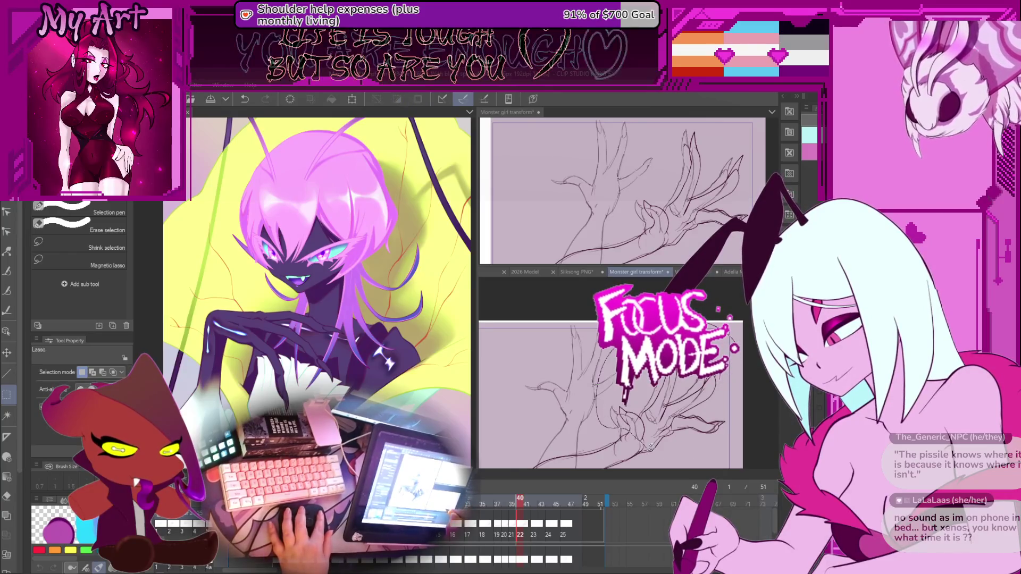
pyautogui.scroll(-1, 601, 375)
pyautogui.press('o')
pyautogui.scroll(3, 698, 392)
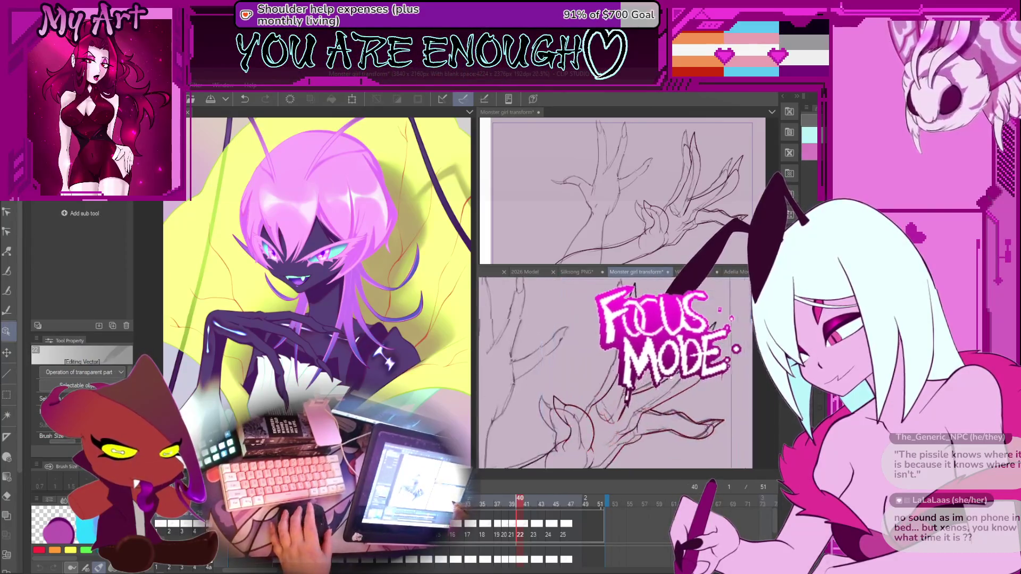
pyautogui.moveTo(698, 391); pyautogui.dragTo(699, 424)
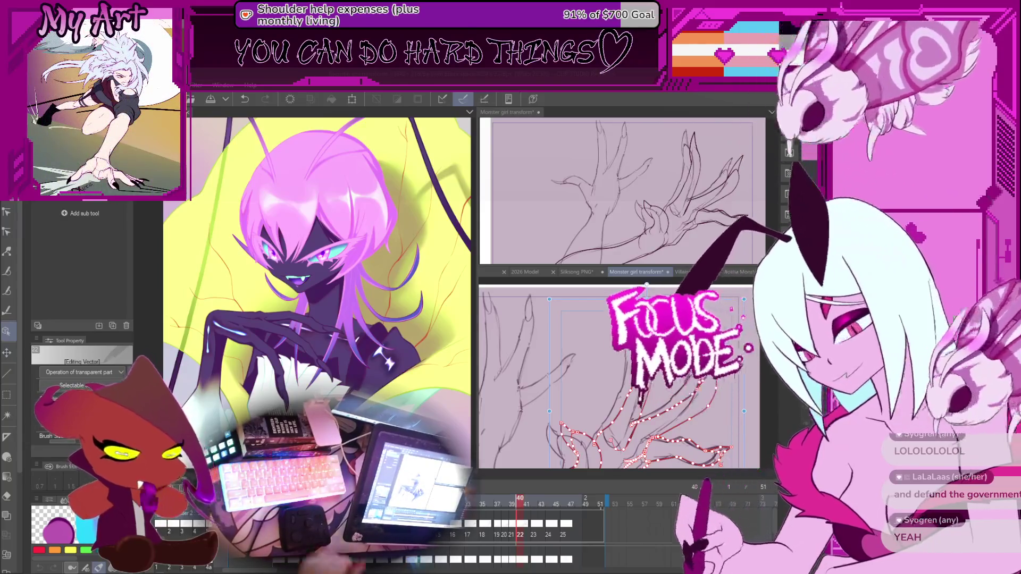
# Step: Rotate the red claw strokes slightly counter-clockwise and shift them up-right onto the hand sketch
pyautogui.moveTo(646, 285); pyautogui.dragTo(646, 286)
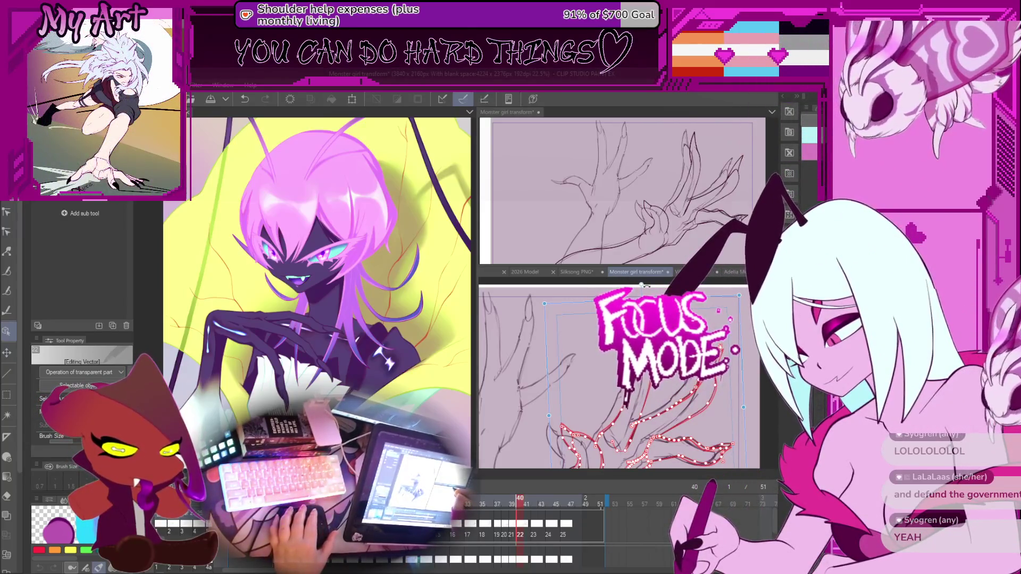
pyautogui.moveTo(634, 439)
pyautogui.mouseDown()
pyautogui.moveTo(668, 393)
pyautogui.moveTo(657, 389)
pyautogui.moveTo(690, 404)
pyautogui.mouseUp()
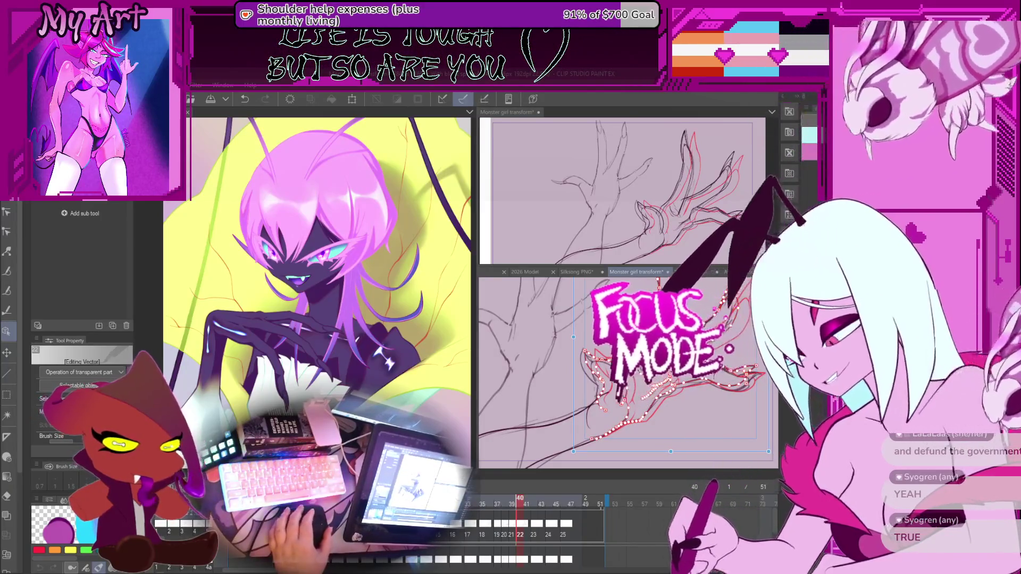
pyautogui.click(649, 402)
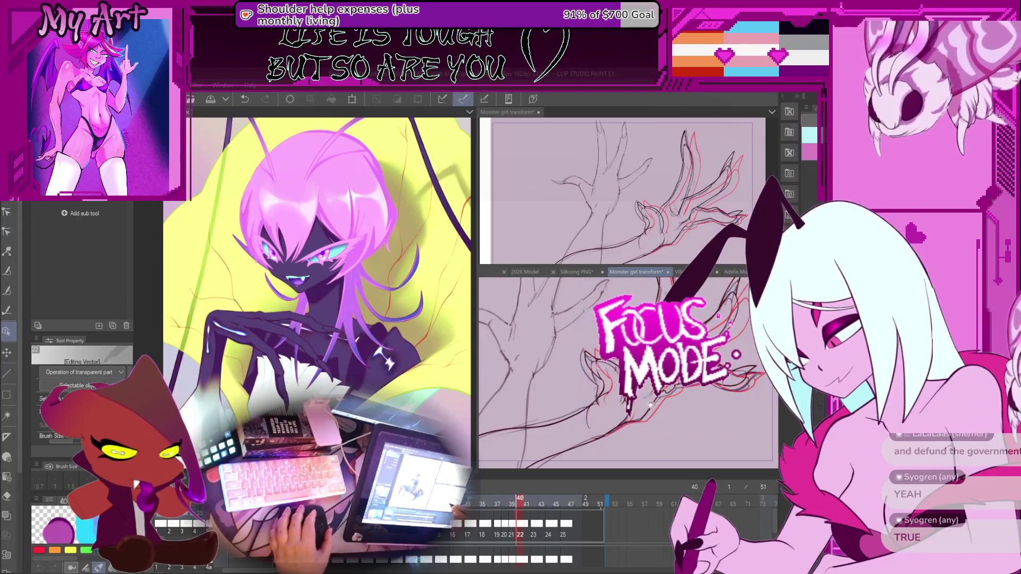
pyautogui.click(639, 398)
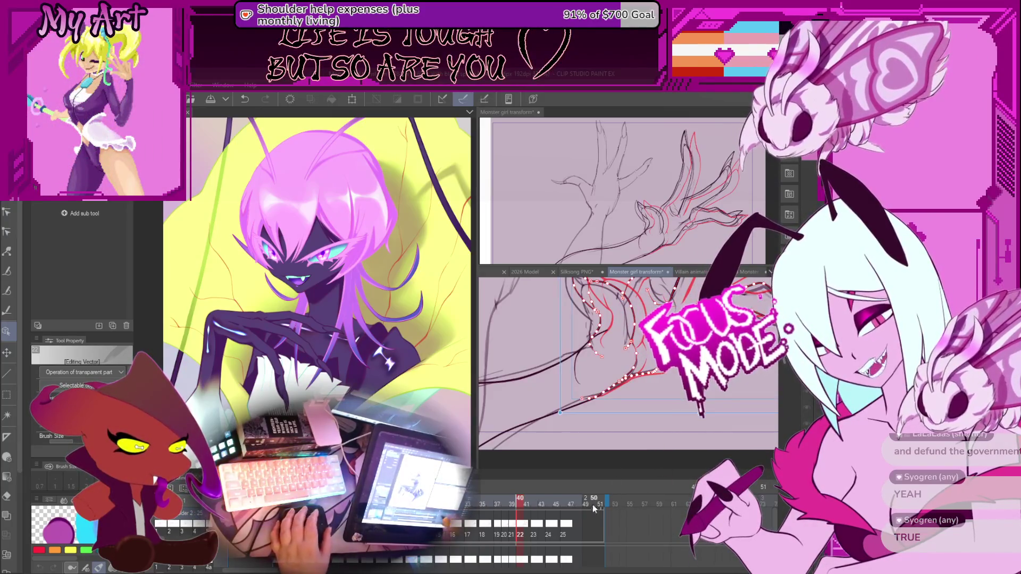
# Step: Undo and redo the claw stroke move to compare the two placements
pyautogui.hotkey('ctrl', 'z')
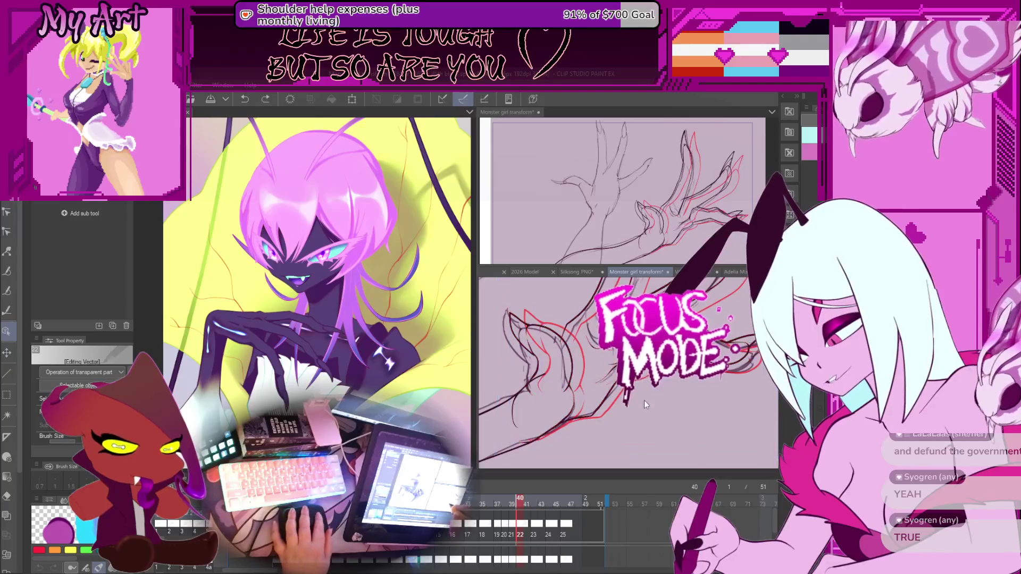
pyautogui.scroll(1, 642, 406)
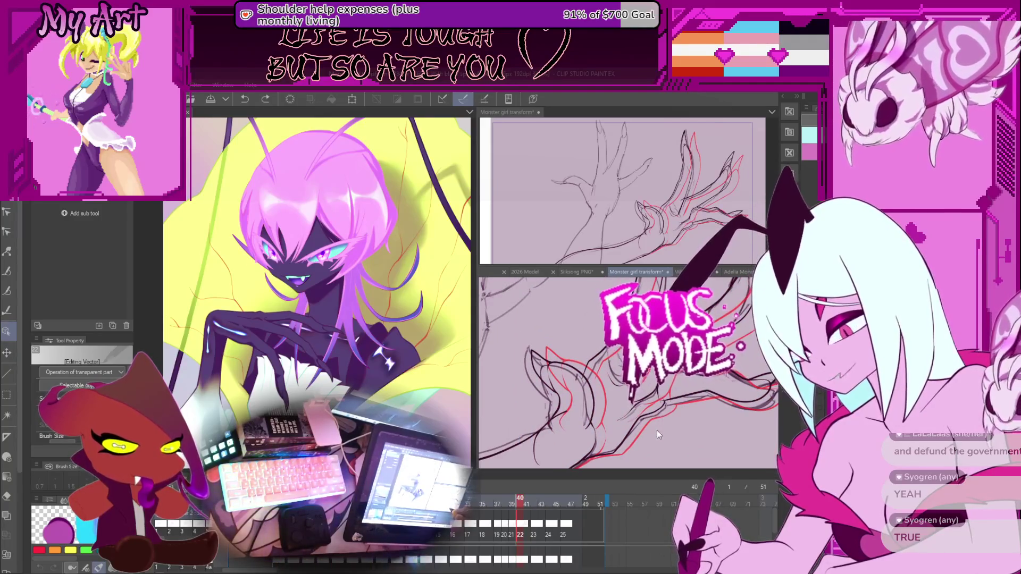
pyautogui.scroll(2, 639, 426)
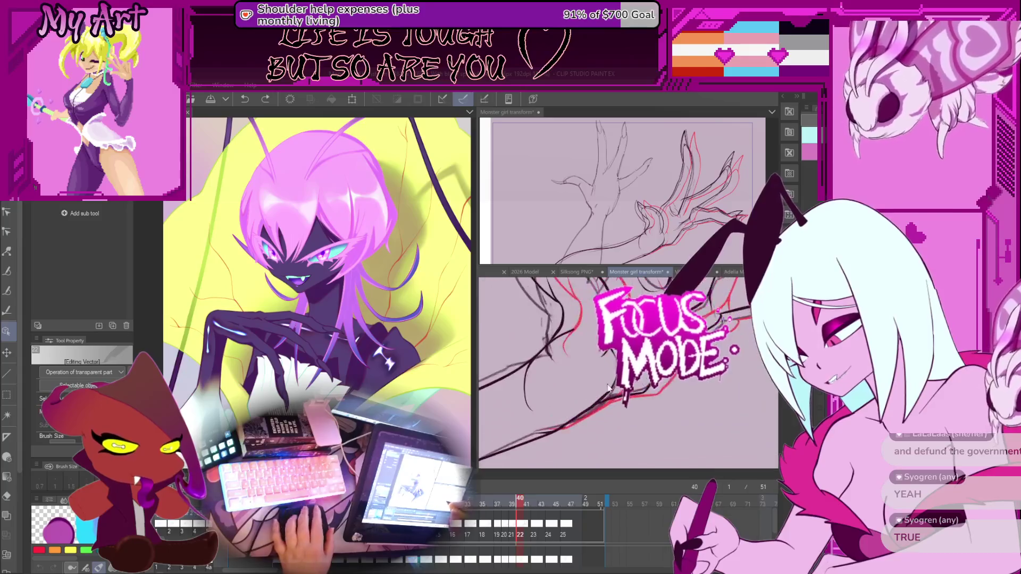
pyautogui.hotkey('ctrl', 'y')
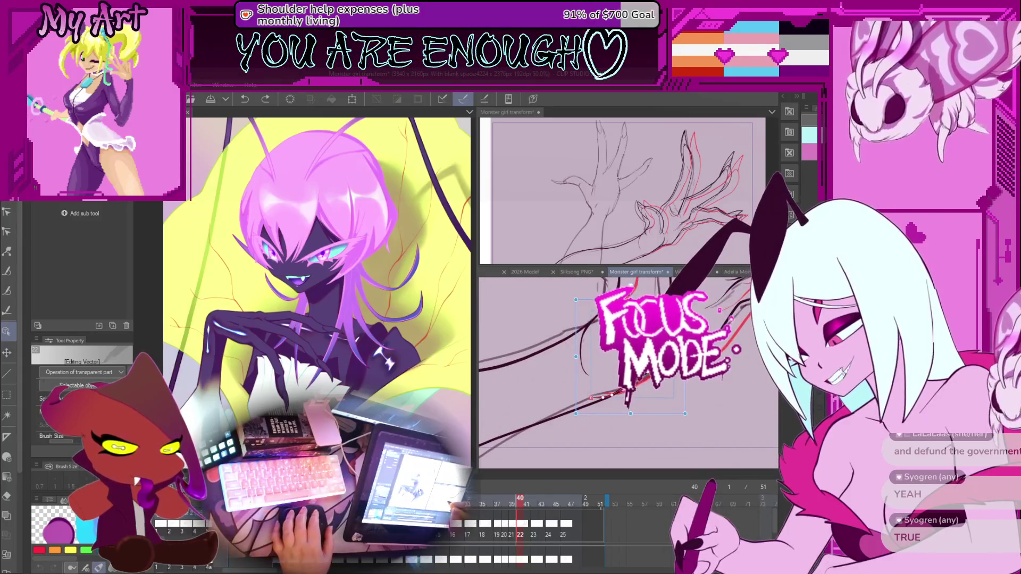
# Step: Switch to Control point, add a point to one hand vector line, and select another
pyautogui.press('y')
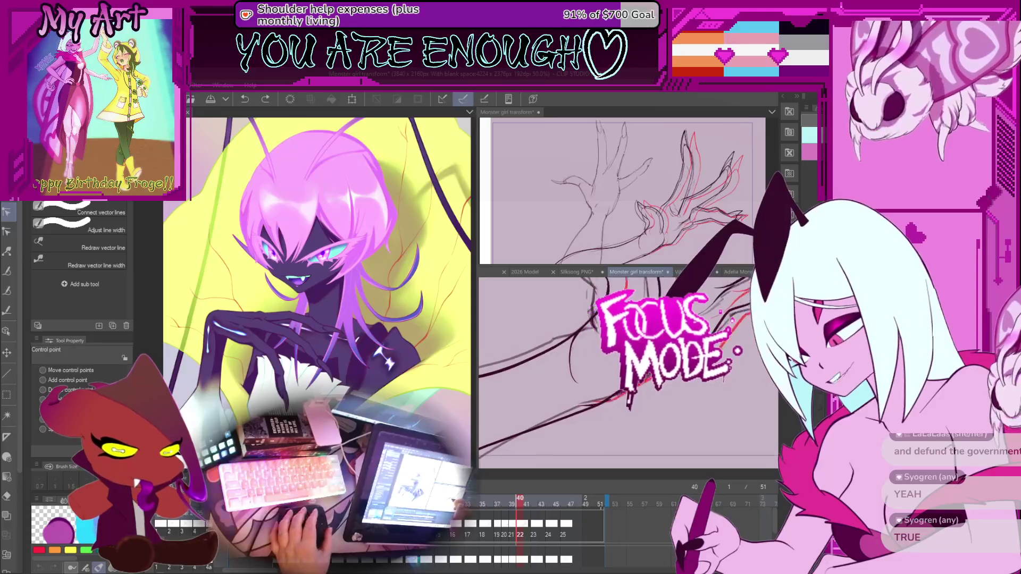
pyautogui.scroll(3, 628, 372)
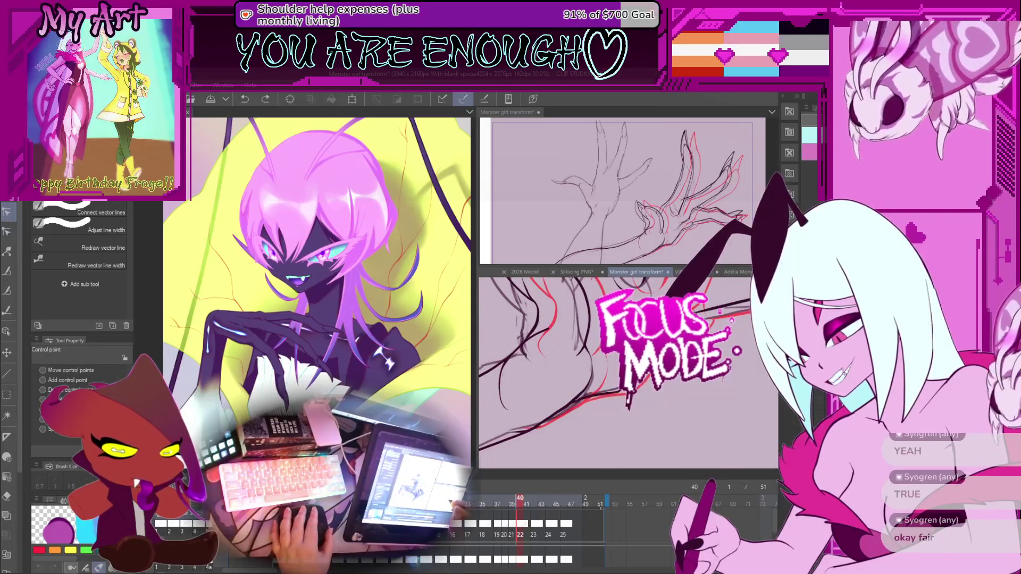
pyautogui.scroll(2, 627, 372)
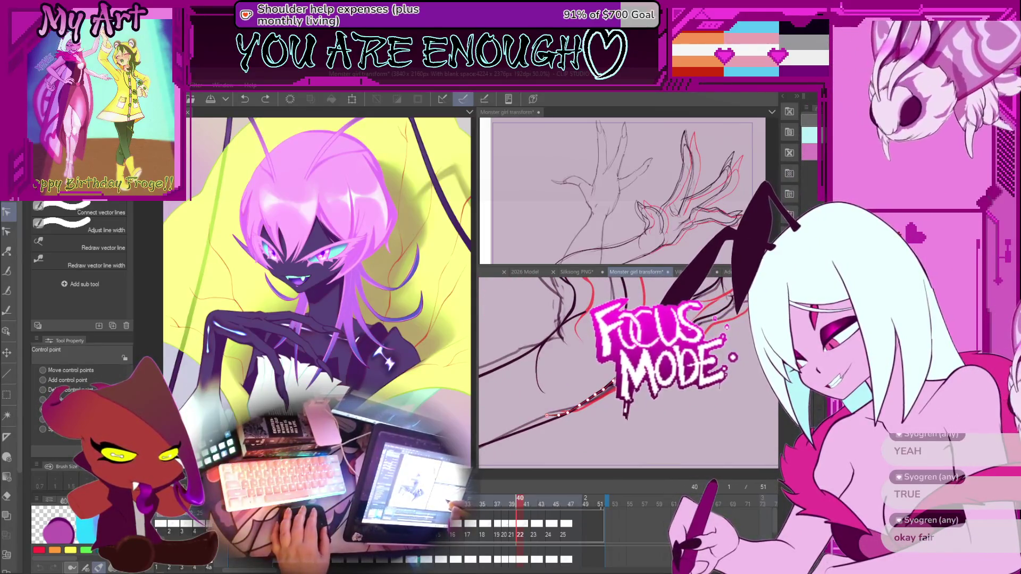
pyautogui.click(604, 394)
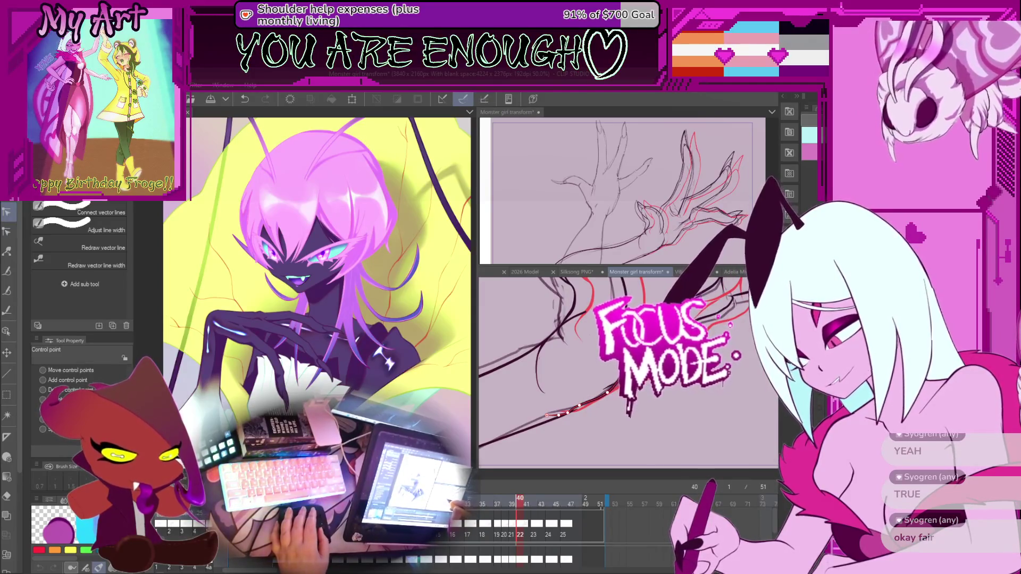
pyautogui.scroll(-2, 628, 372)
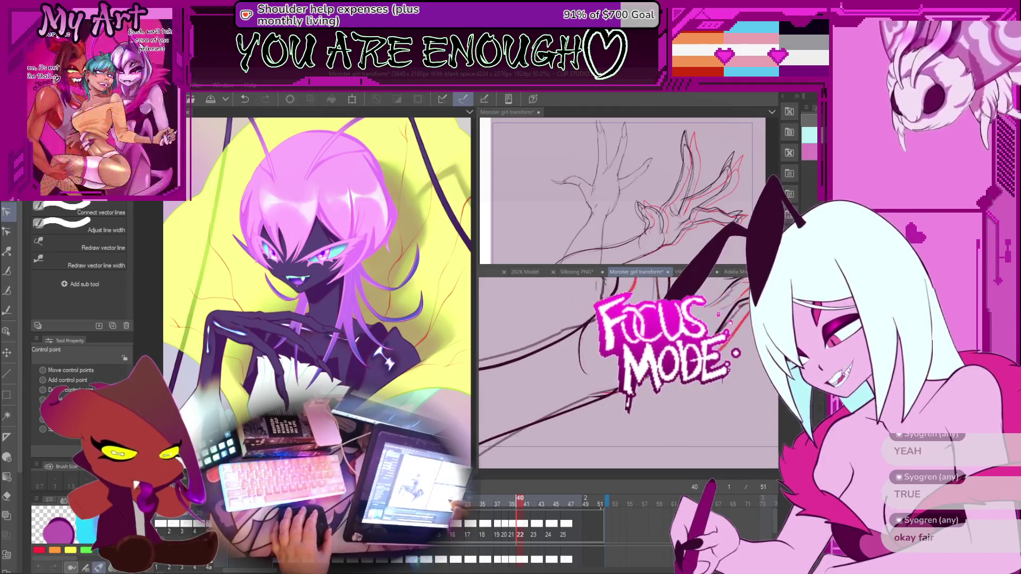
pyautogui.moveTo(691, 298); pyautogui.dragTo(610, 360)
pyautogui.click(609, 360)
# Step: Zoom out and back in on the hand and select nearby vector lines to edit
pyautogui.scroll(2, 609, 361)
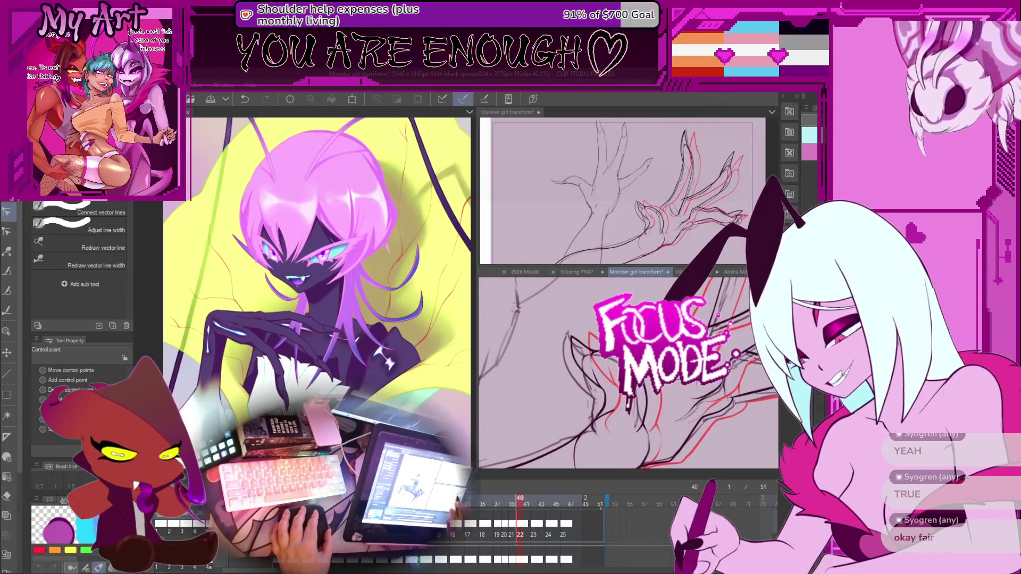
pyautogui.scroll(-2, 605, 375)
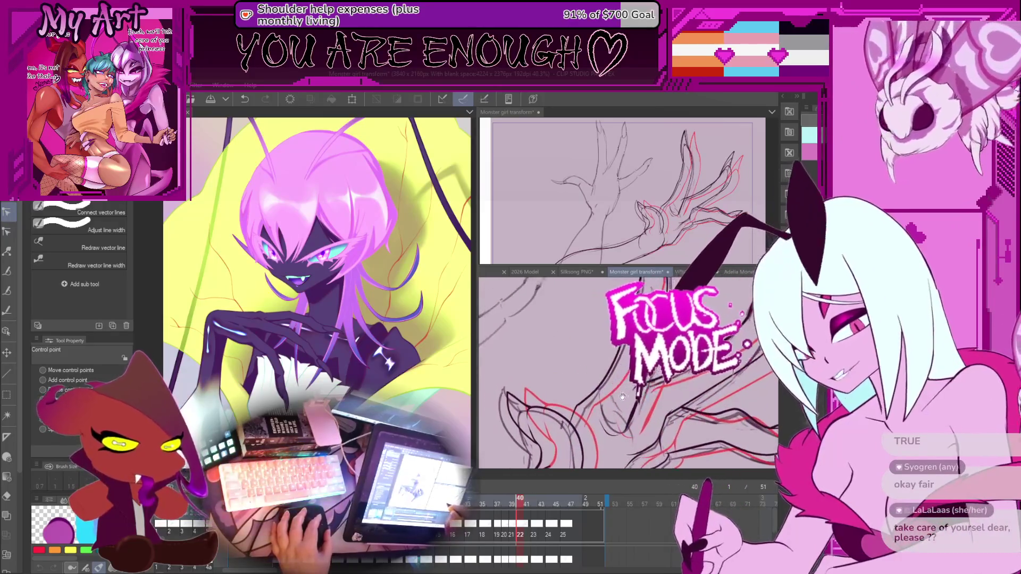
pyautogui.click(605, 375)
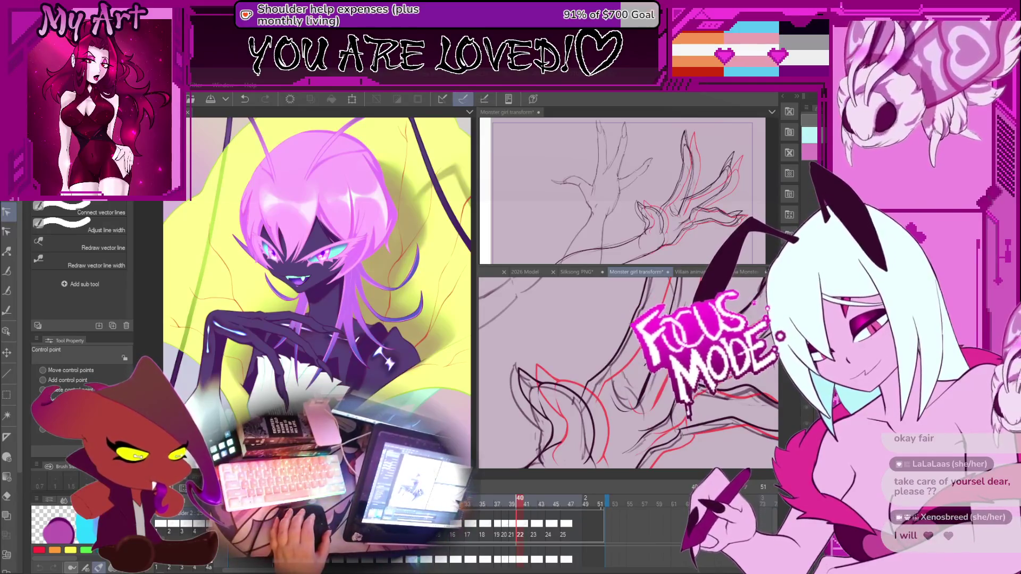
pyautogui.hotkey('ctrl', '-')
pyautogui.hotkey('ctrl', '+')
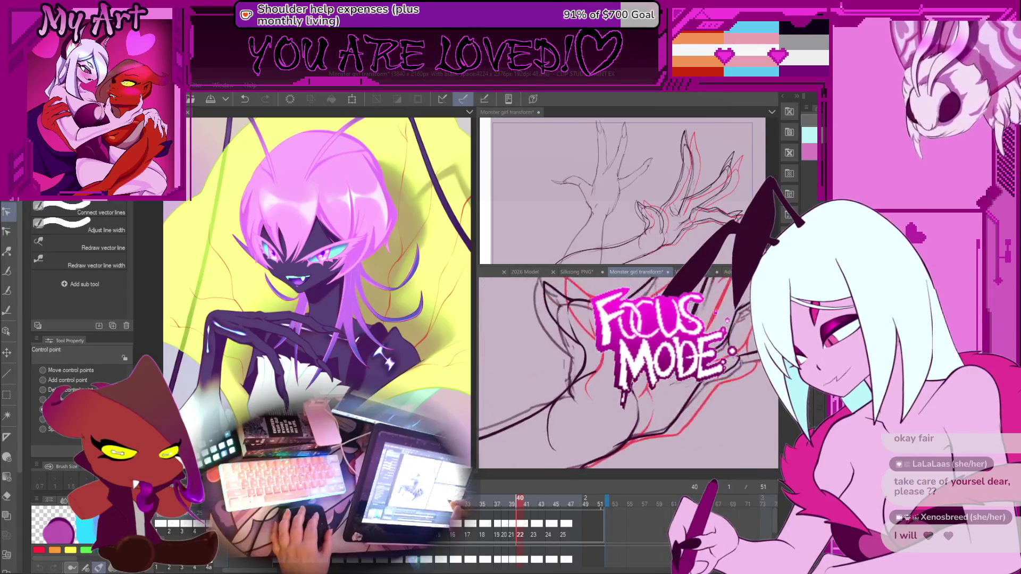
pyautogui.click(589, 354)
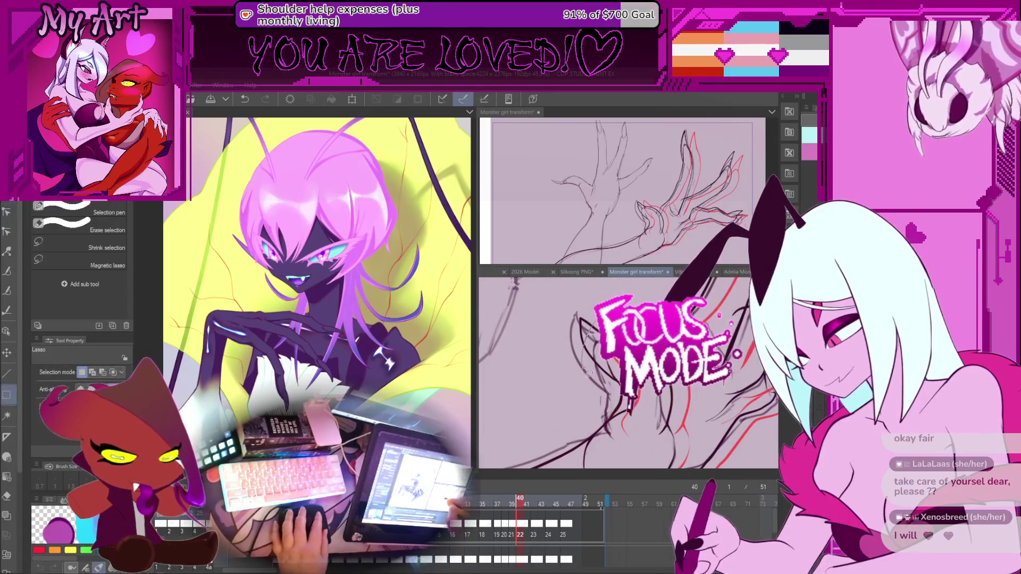
pyautogui.press('o')
pyautogui.hotkey('ctrl', '-')
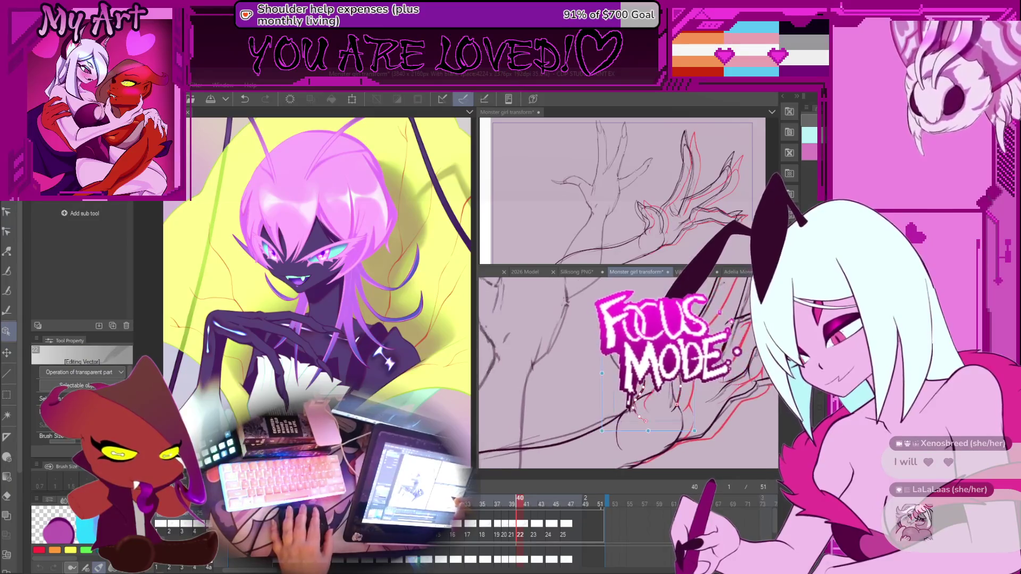
pyautogui.click(638, 407)
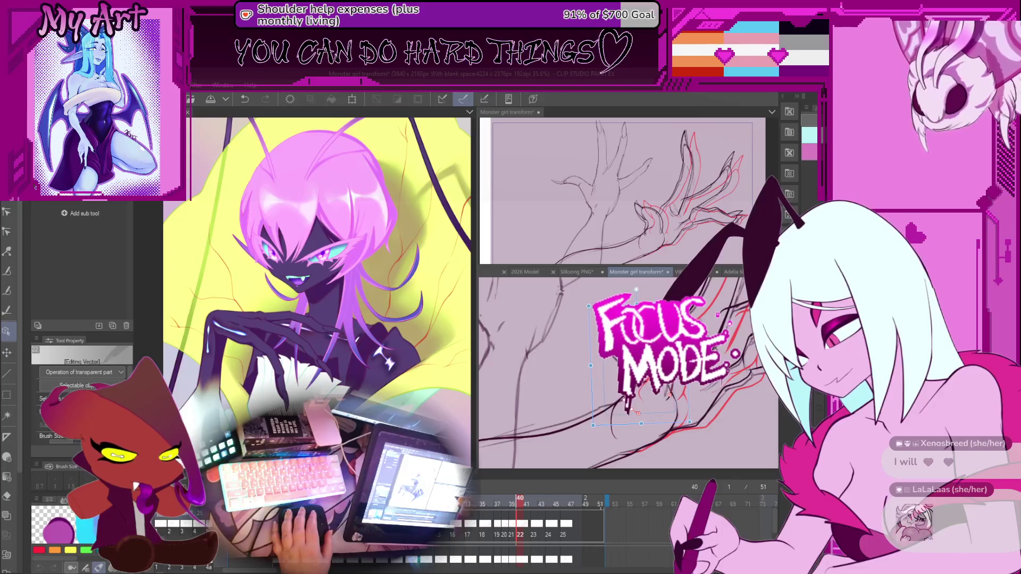
pyautogui.scroll(3, 628, 372)
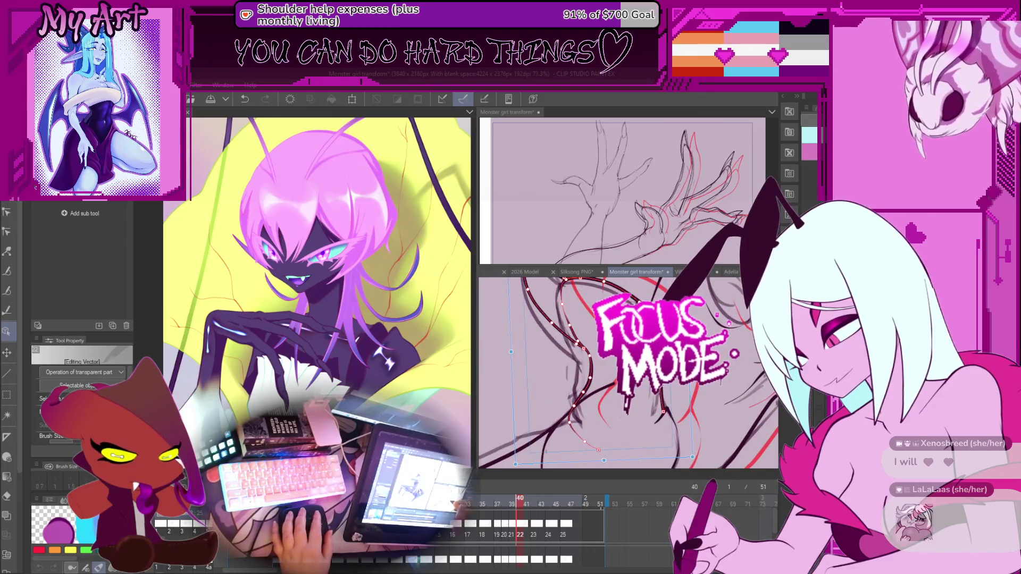
pyautogui.press('y')
pyautogui.scroll(2, 666, 411)
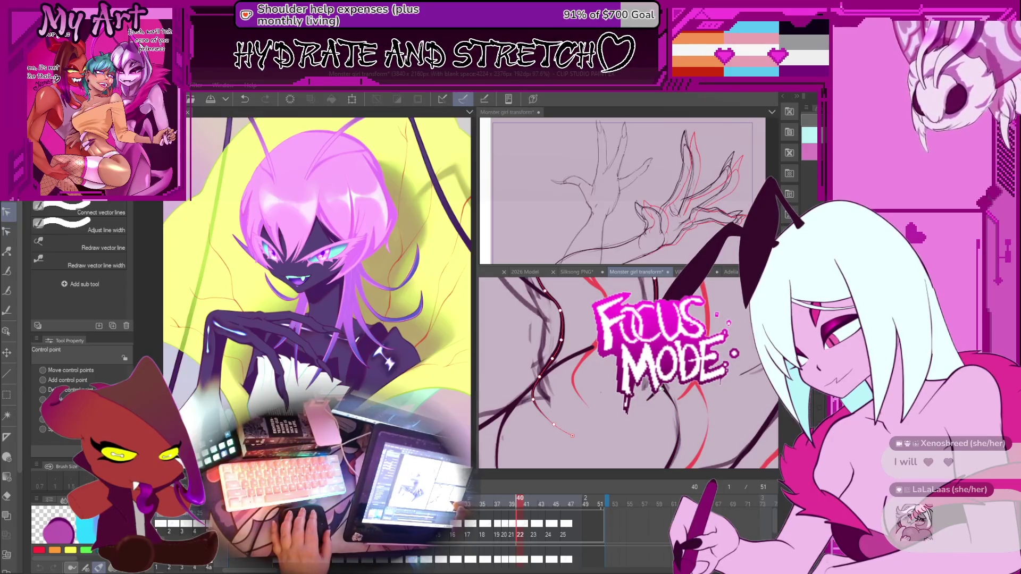
pyautogui.scroll(3, 662, 390)
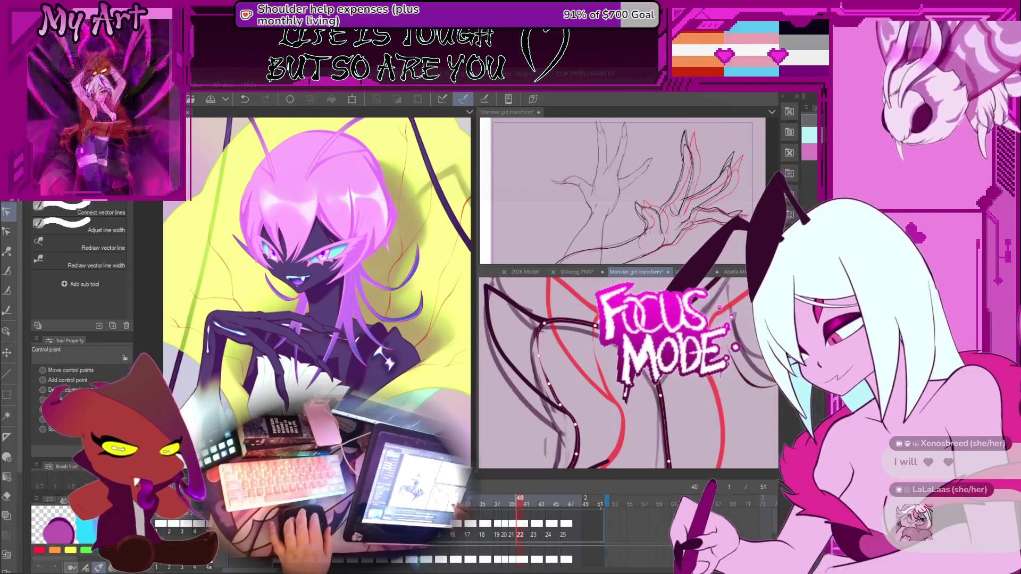
pyautogui.scroll(-2, 629, 400)
pyautogui.scroll(3, 628, 400)
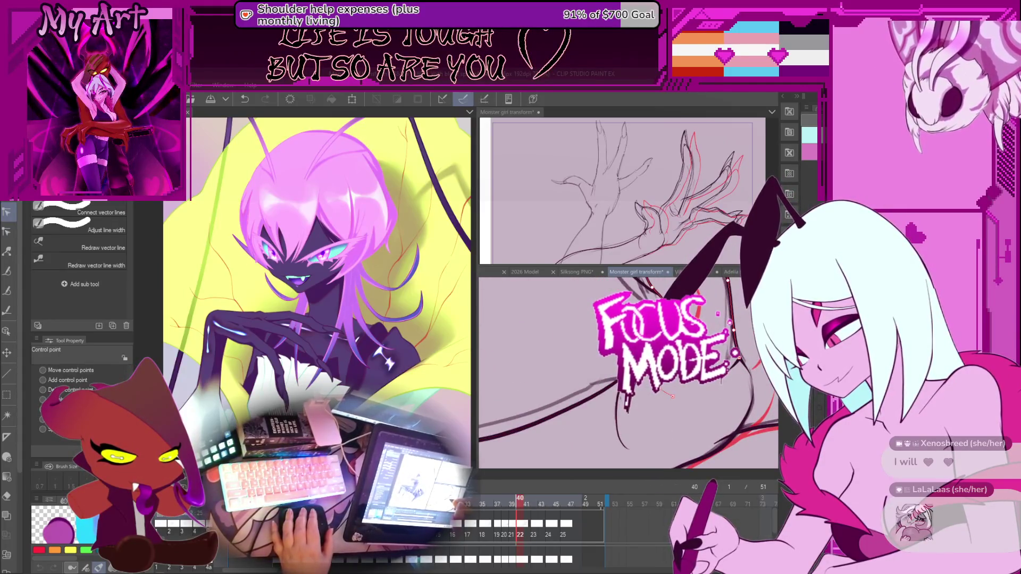
pyautogui.scroll(2, 672, 396)
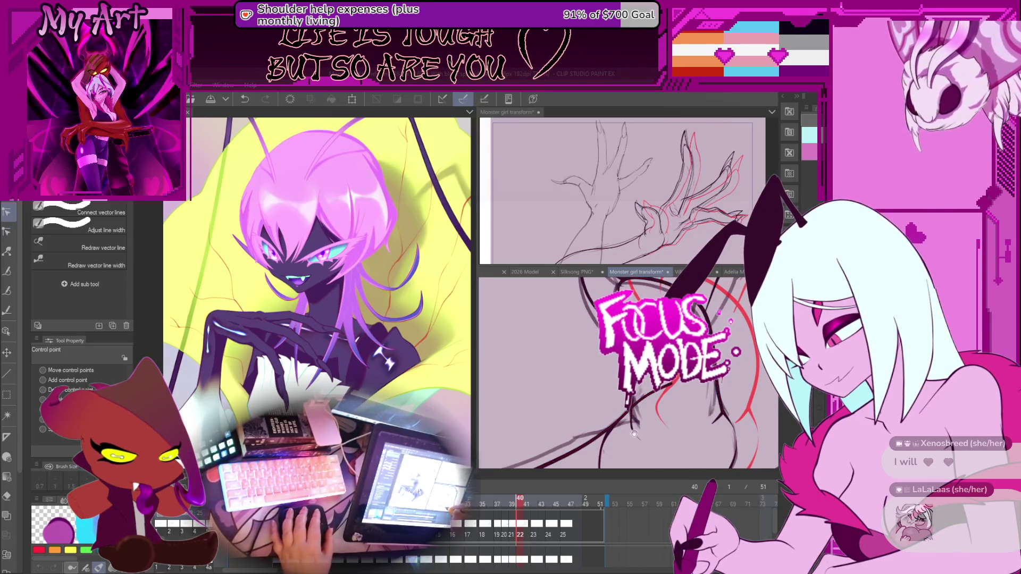
pyautogui.scroll(2, 634, 434)
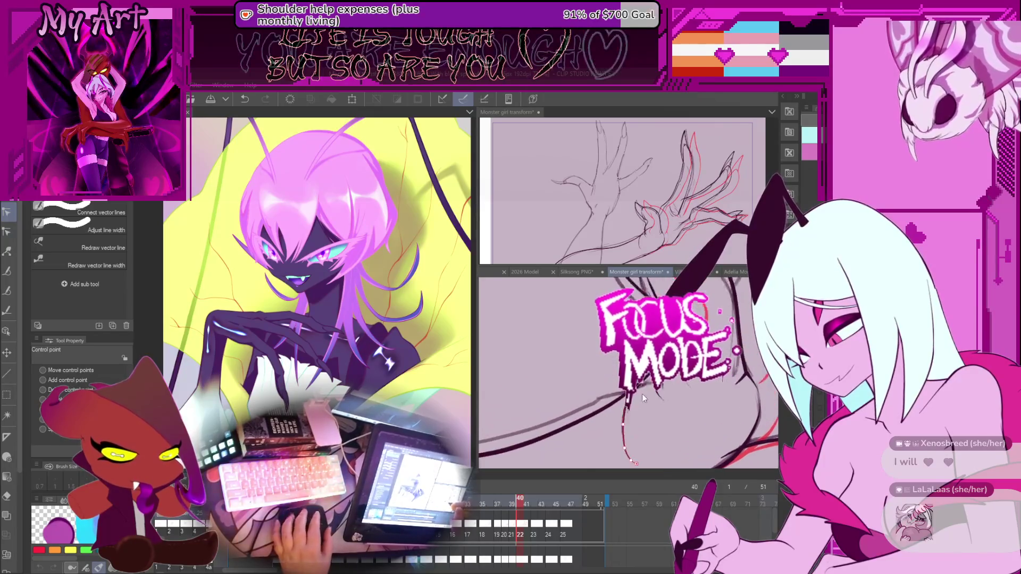
pyautogui.scroll(-2, 647, 393)
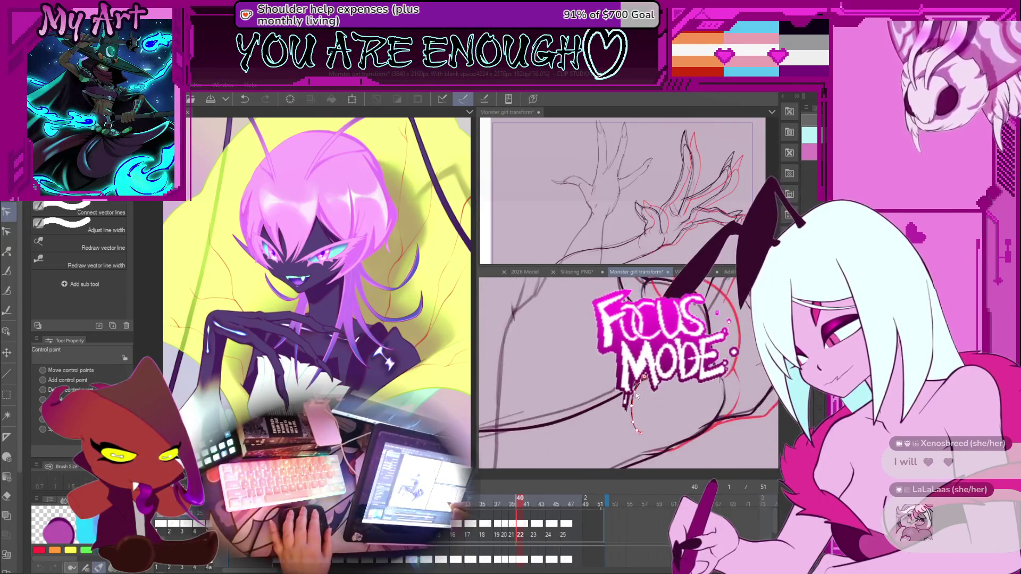
pyautogui.press('m')
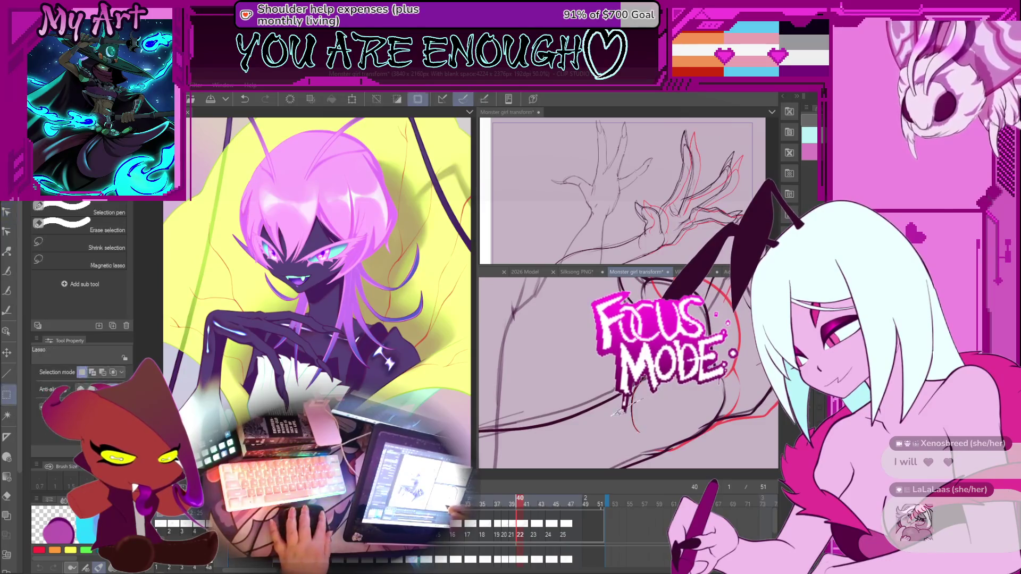
# Step: Nudge the dark vector stroke on the lower hand slightly up-left with the Object tool
pyautogui.press('o')
pyautogui.click(636, 406)
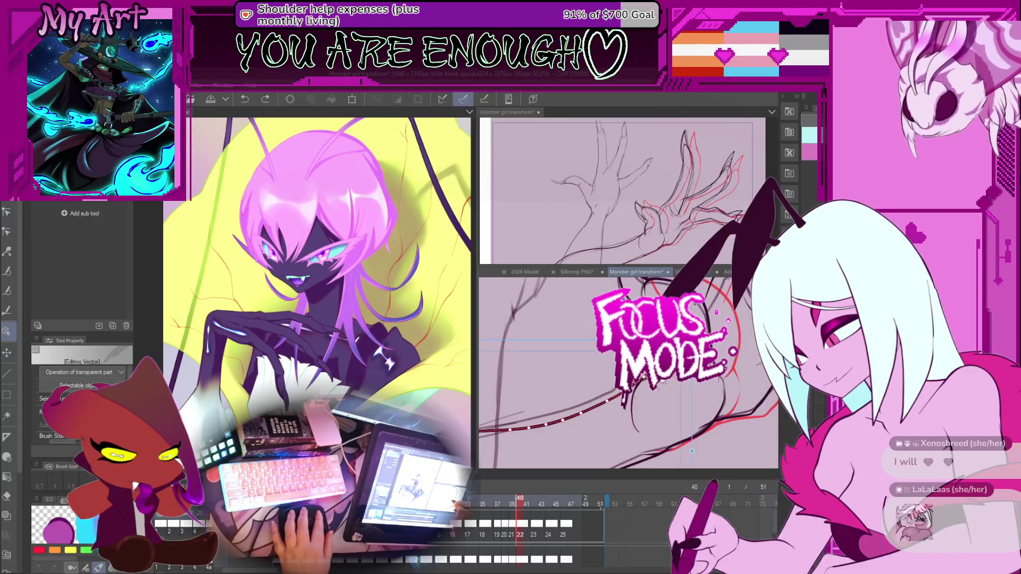
pyautogui.moveTo(641, 398); pyautogui.dragTo(639, 398)
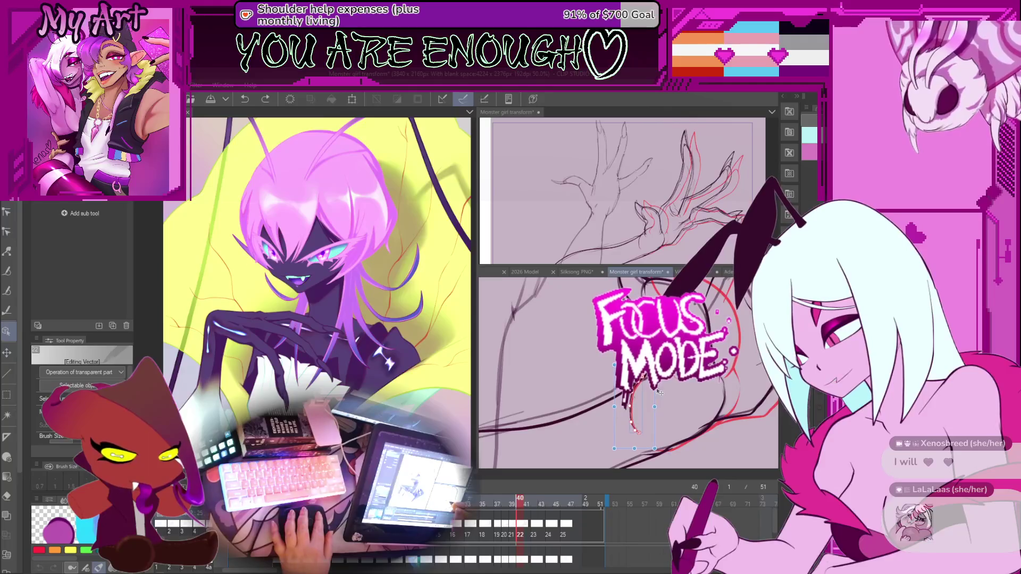
pyautogui.scroll(3, 627, 372)
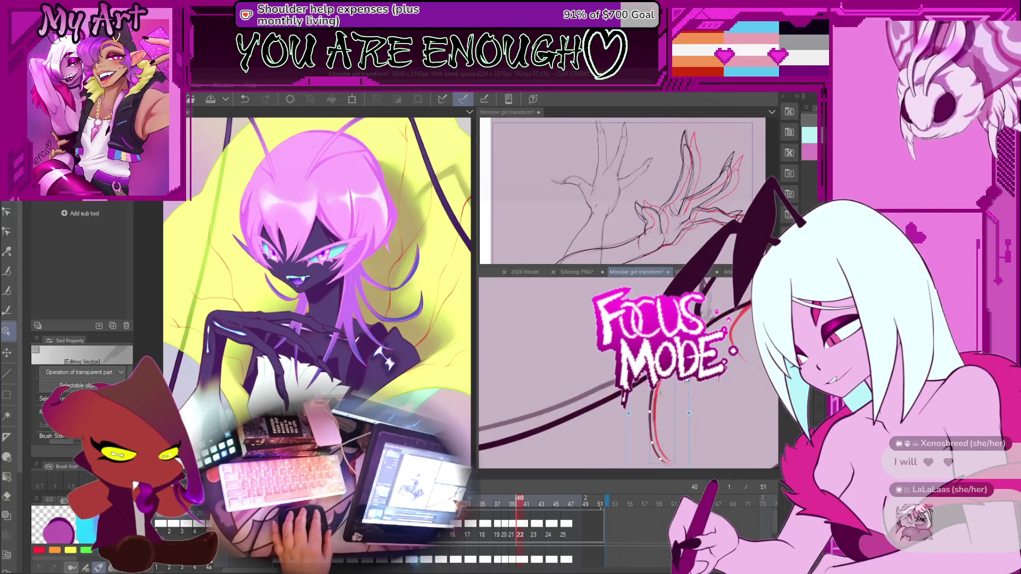
pyautogui.hscroll(3, 627, 373)
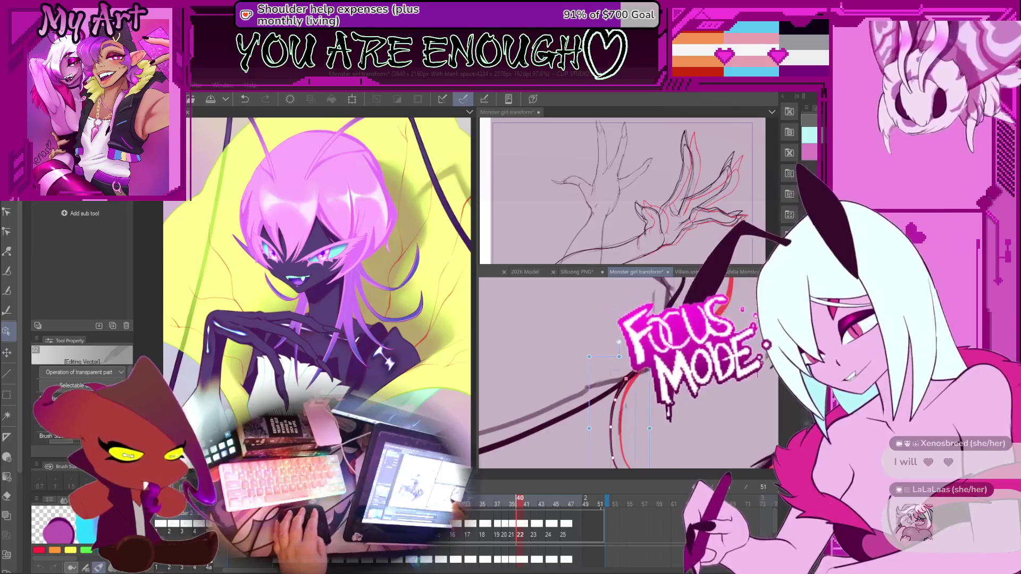
# Step: Switch to Control point editing, then undo and redo the last linework change
pyautogui.press('y')
pyautogui.scroll(2, 627, 372)
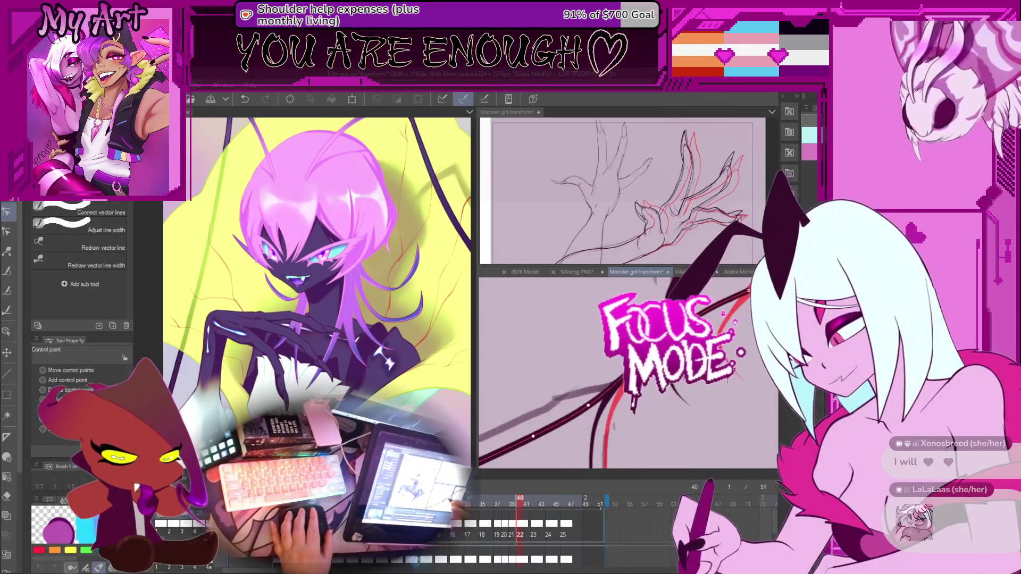
pyautogui.scroll(2, 628, 372)
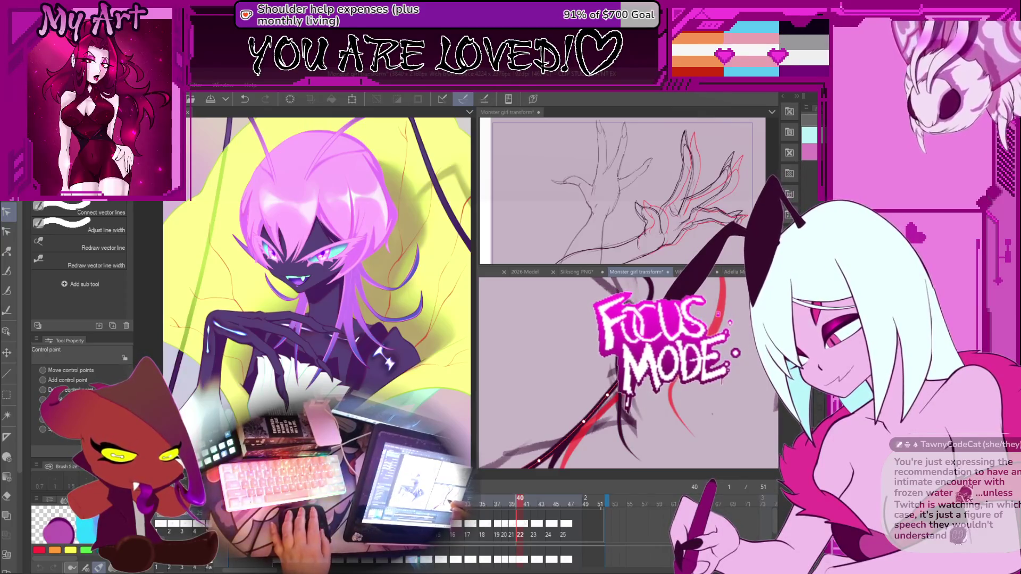
pyautogui.hotkey('ctrl', 'z')
pyautogui.hotkey('ctrl', 'z')
pyautogui.hotkey('ctrl', 'y')
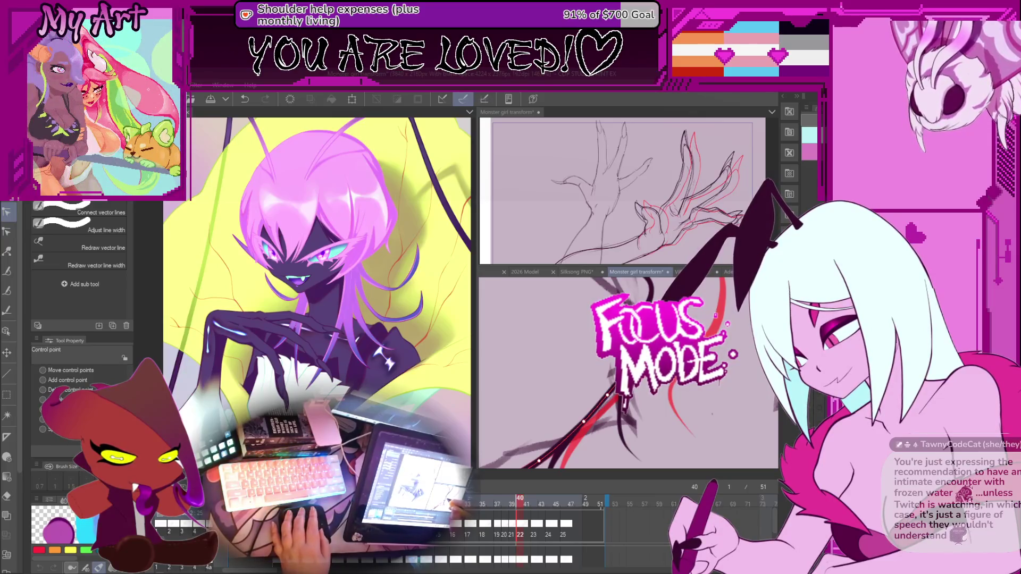
# Step: Select and deselect the neighbouring long and short curved strokes on the hand
pyautogui.click(630, 447)
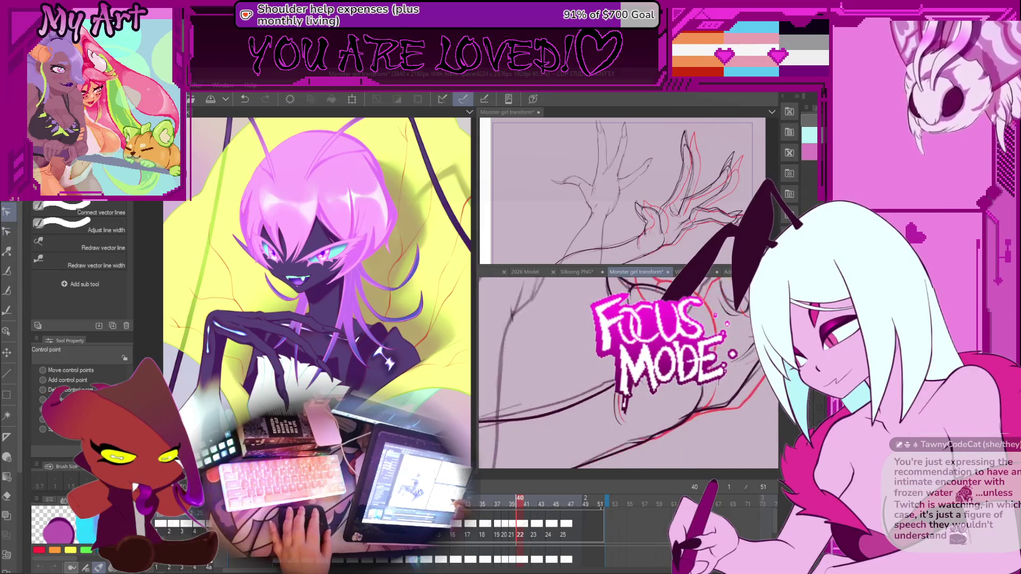
pyautogui.moveTo(712, 413); pyautogui.dragTo(655, 415)
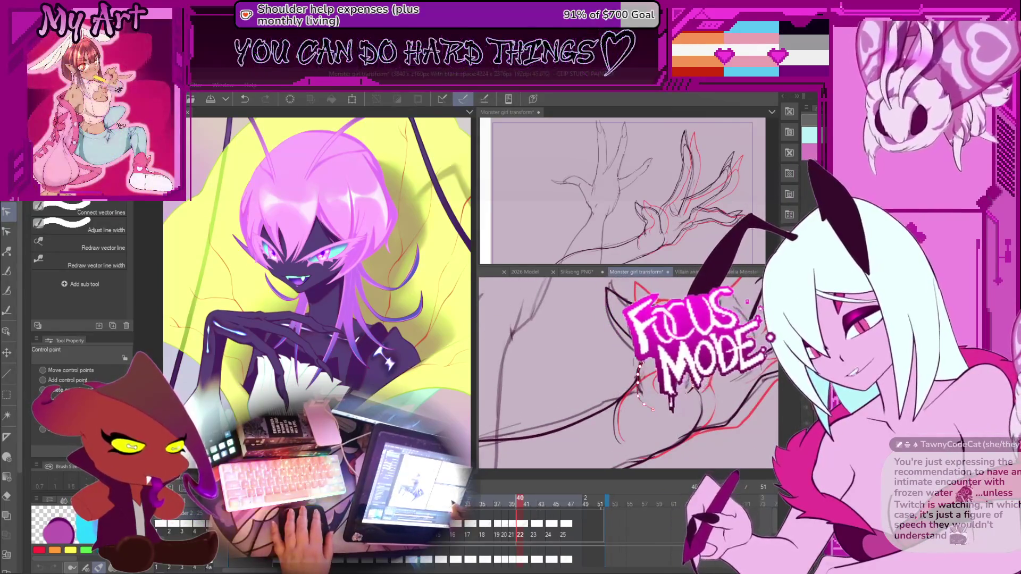
pyautogui.click(629, 388)
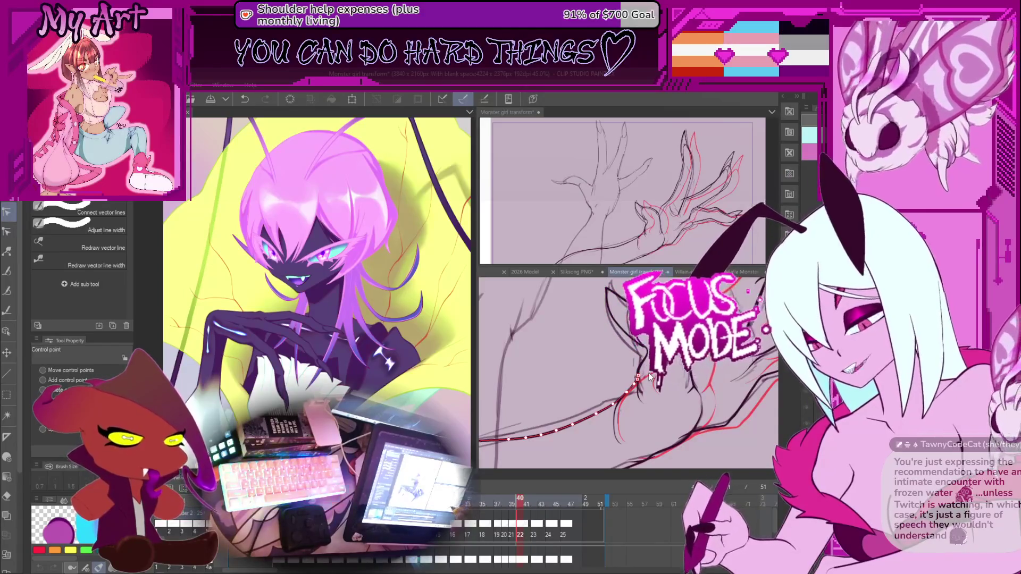
pyautogui.click(613, 425)
pyautogui.click(627, 365)
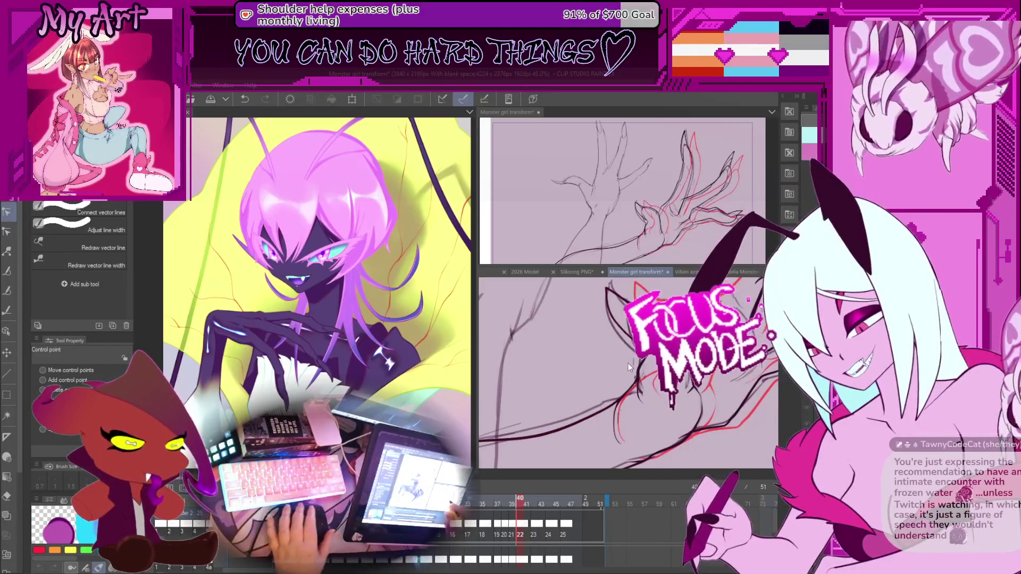
pyautogui.click(613, 365)
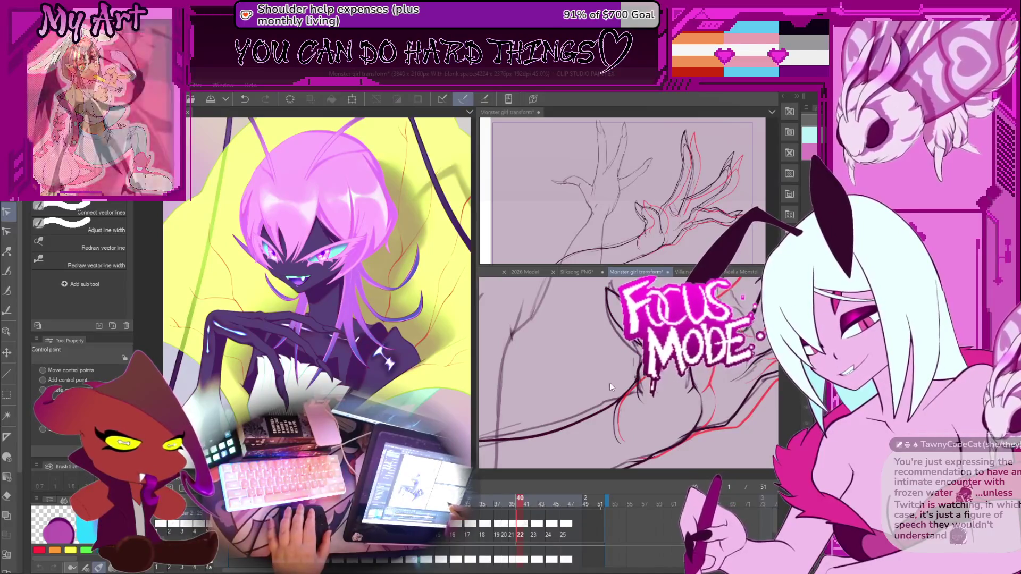
pyautogui.scroll(2, 618, 361)
# Step: Compare against frame 39, then drag the finger ink line's control points onto the red sketch
pyautogui.scroll(3, 618, 361)
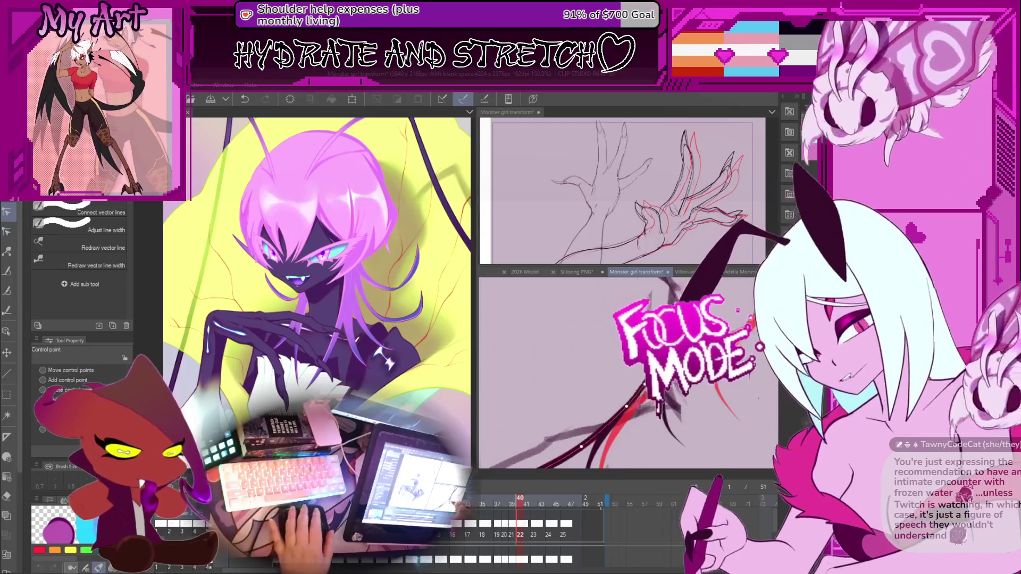
pyautogui.scroll(-5, 646, 389)
pyautogui.scroll(2, 655, 391)
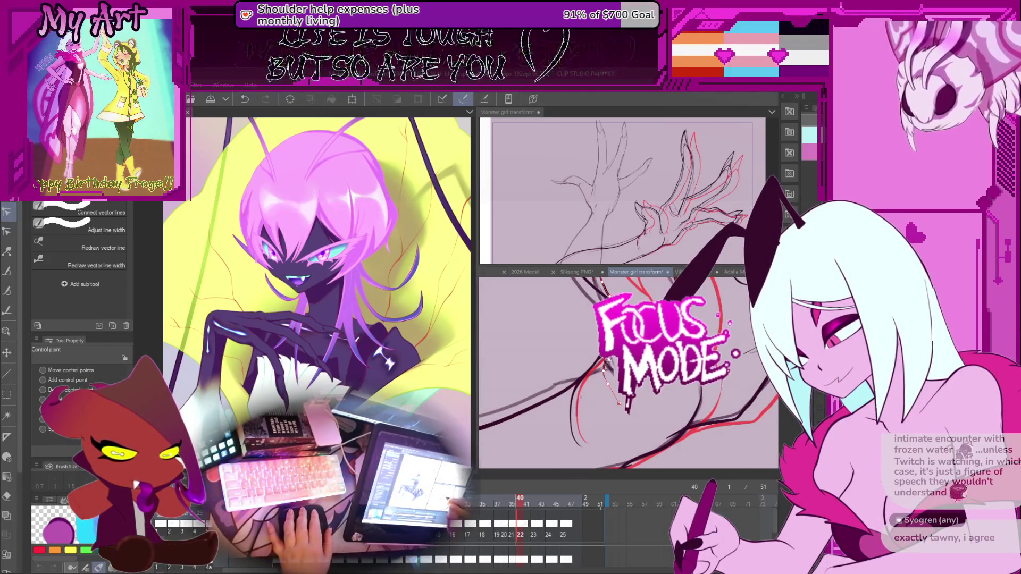
pyautogui.moveTo(603, 360); pyautogui.dragTo(654, 398)
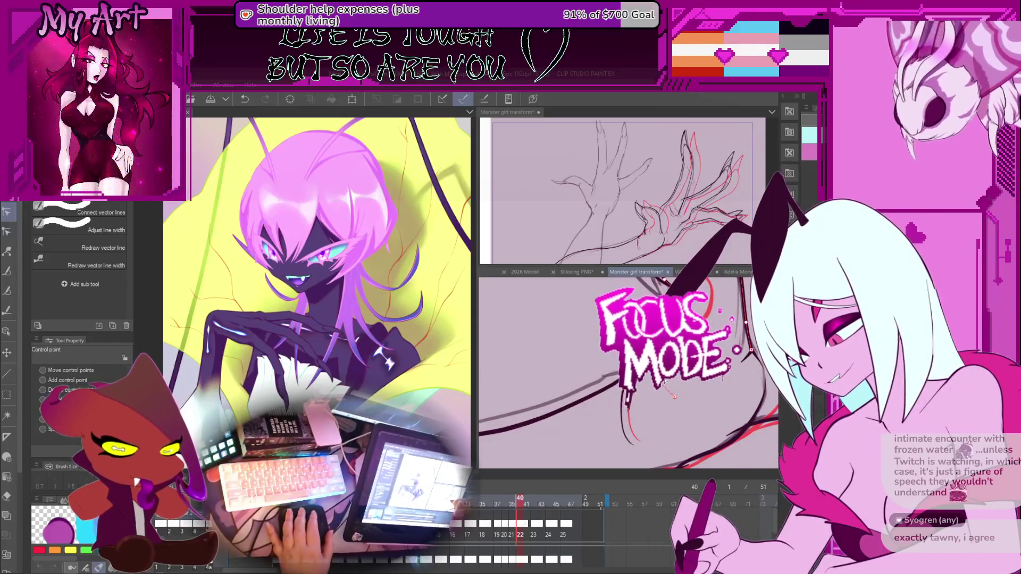
pyautogui.scroll(-5, 638, 424)
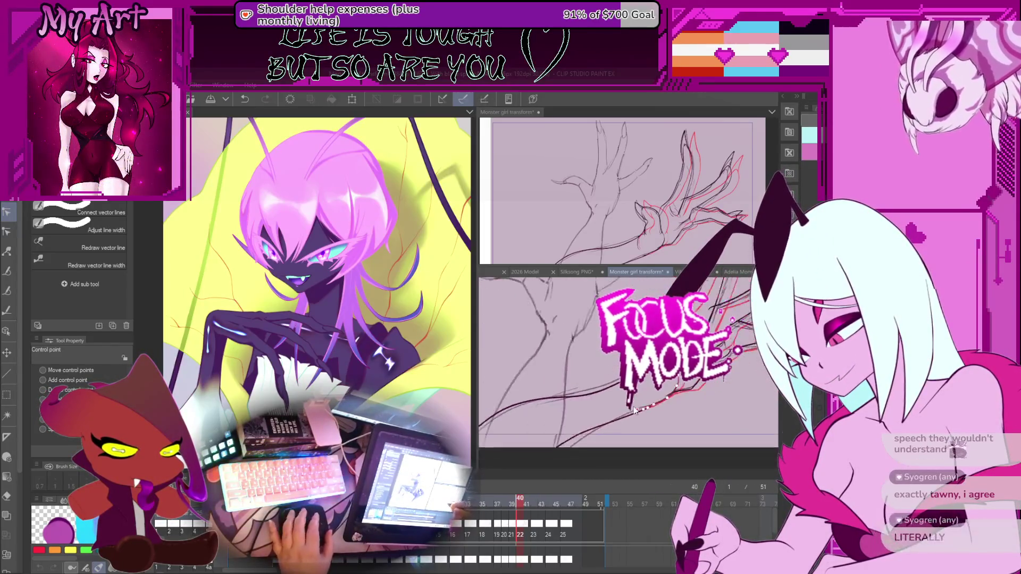
pyautogui.press('Left')
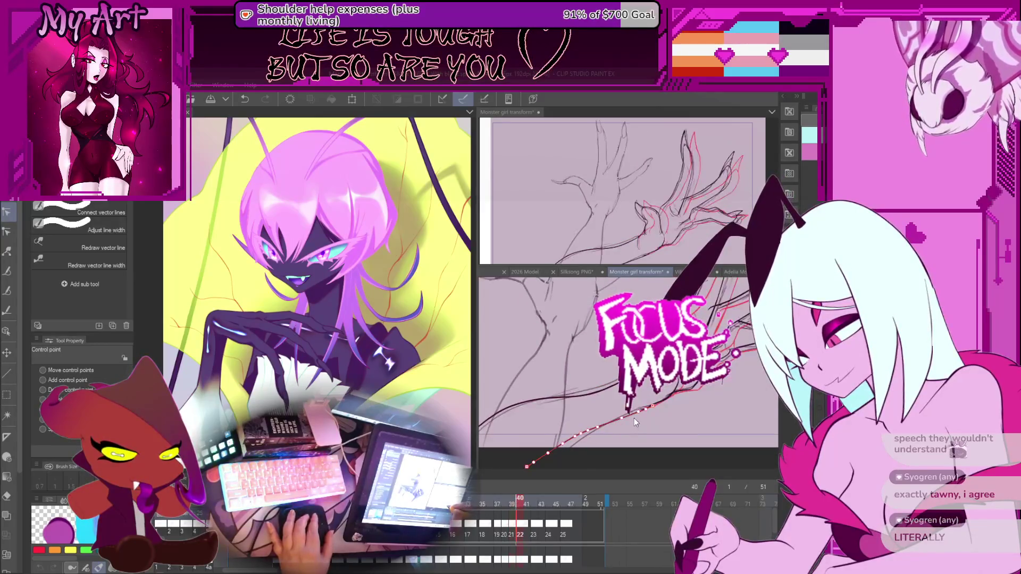
pyautogui.press('Right')
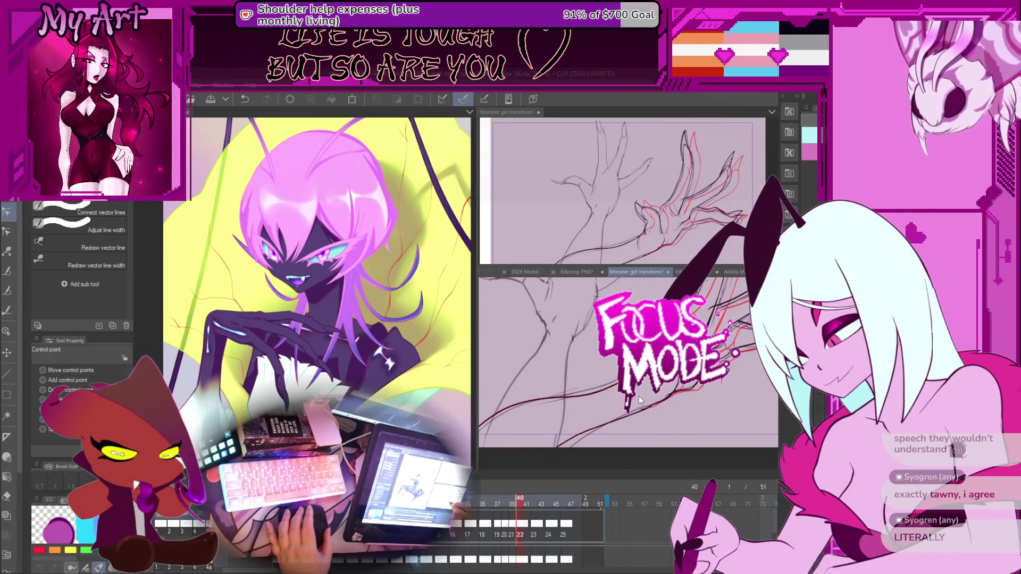
pyautogui.scroll(3, 644, 398)
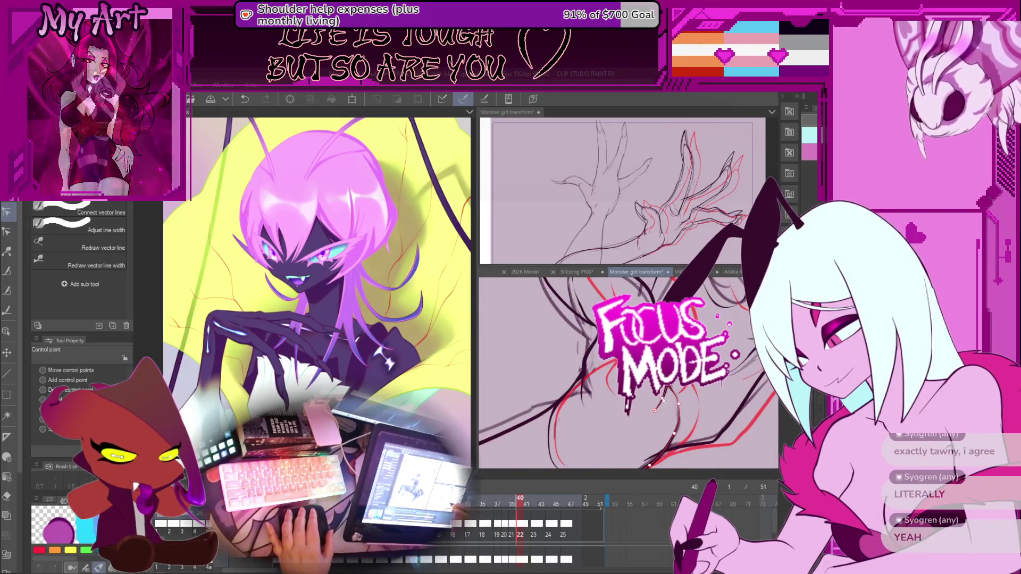
pyautogui.moveTo(661, 406); pyautogui.dragTo(581, 300)
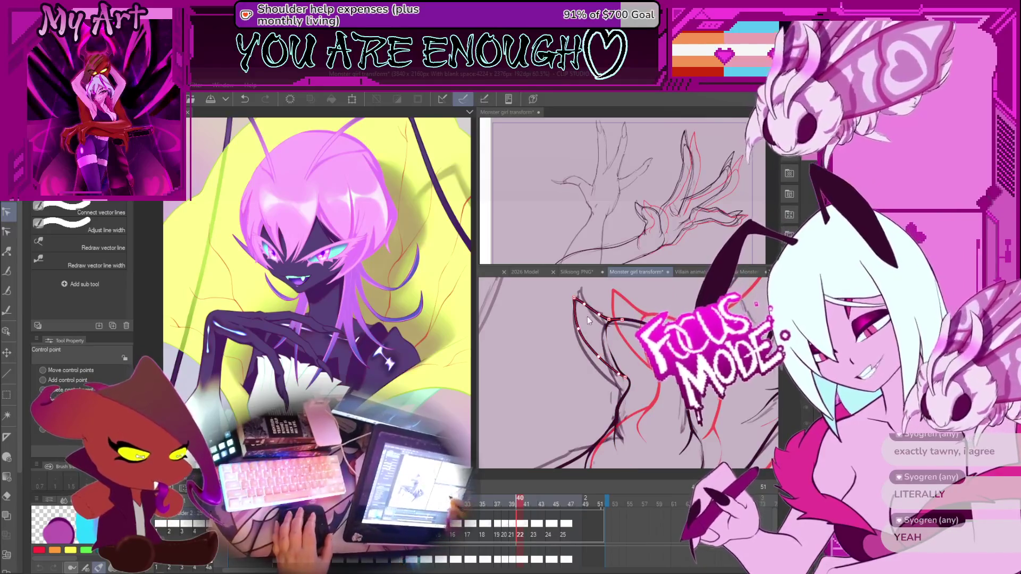
pyautogui.scroll(2, 610, 377)
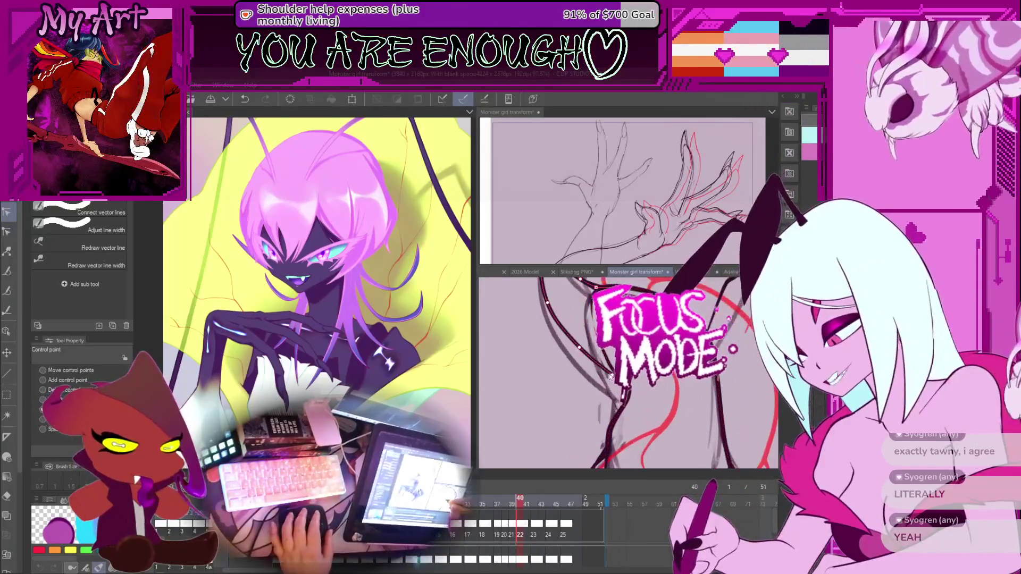
# Step: Pull the claw ink line's upper control point upward and adjust the neighbouring line
pyautogui.scroll(2, 632, 399)
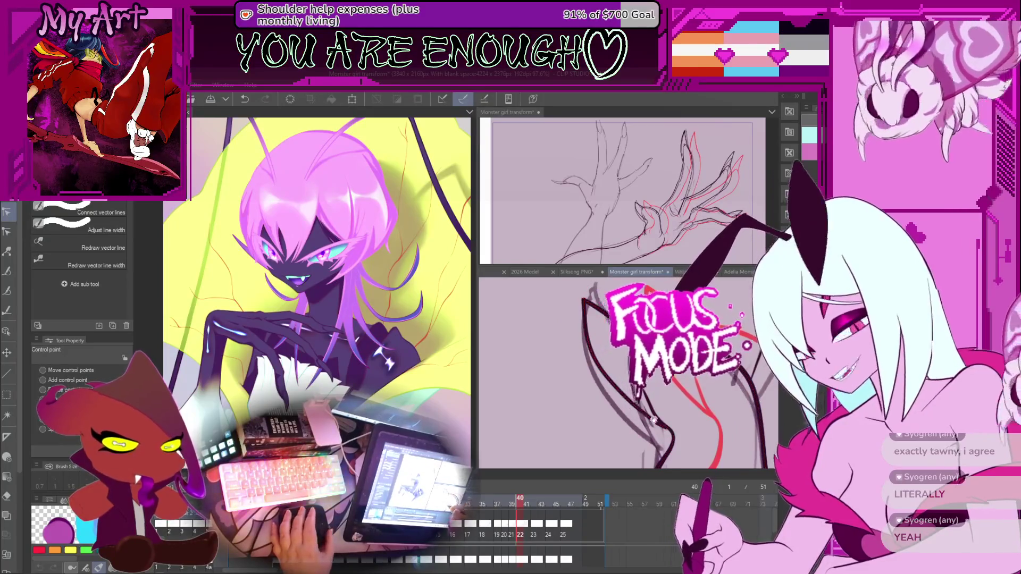
pyautogui.scroll(-2, 652, 420)
pyautogui.click(650, 400)
pyautogui.moveTo(647, 405); pyautogui.dragTo(648, 381)
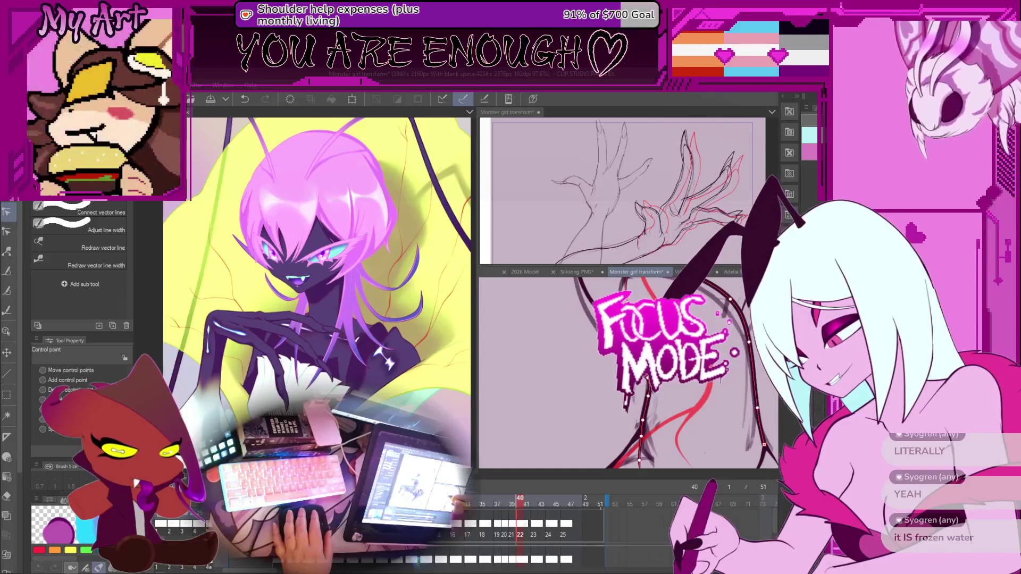
pyautogui.moveTo(627, 373); pyautogui.dragTo(612, 383)
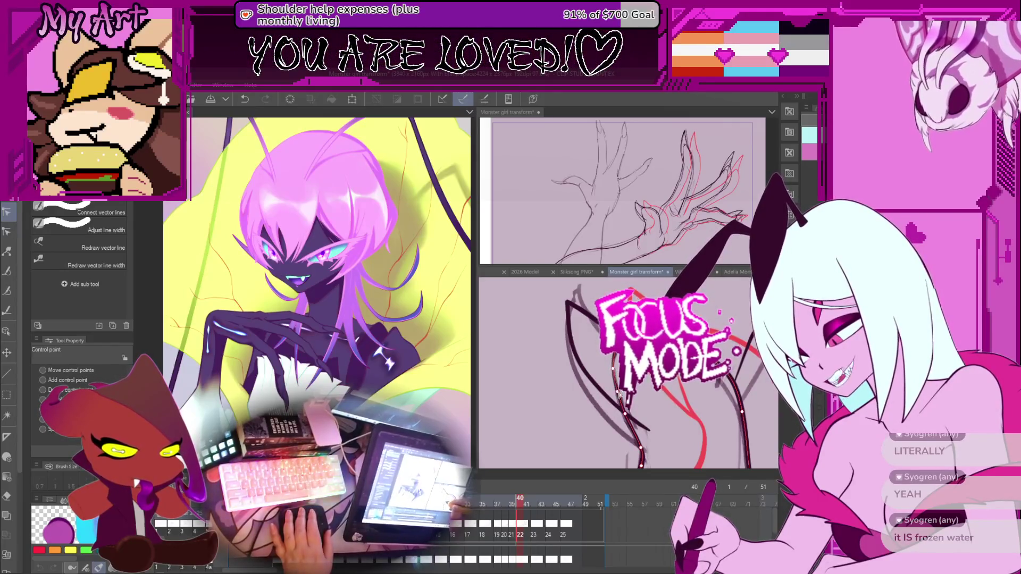
pyautogui.scroll(2, 619, 395)
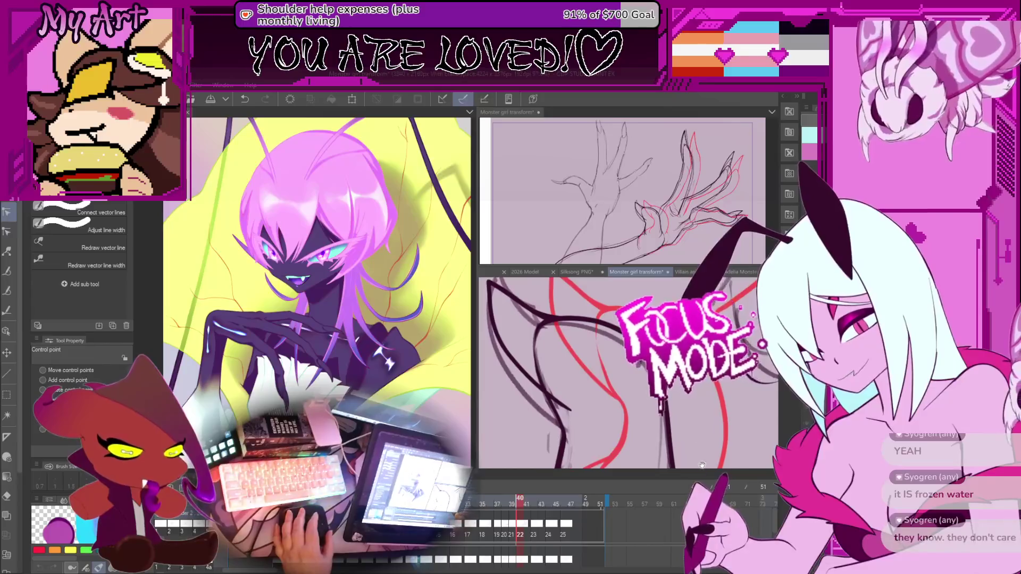
pyautogui.scroll(-2, 630, 381)
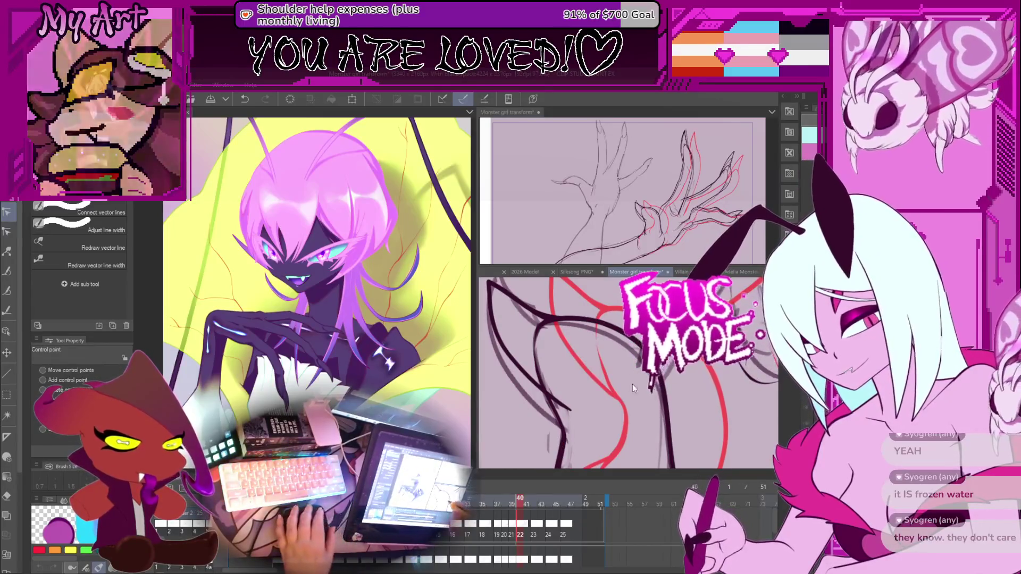
pyautogui.scroll(3, 668, 423)
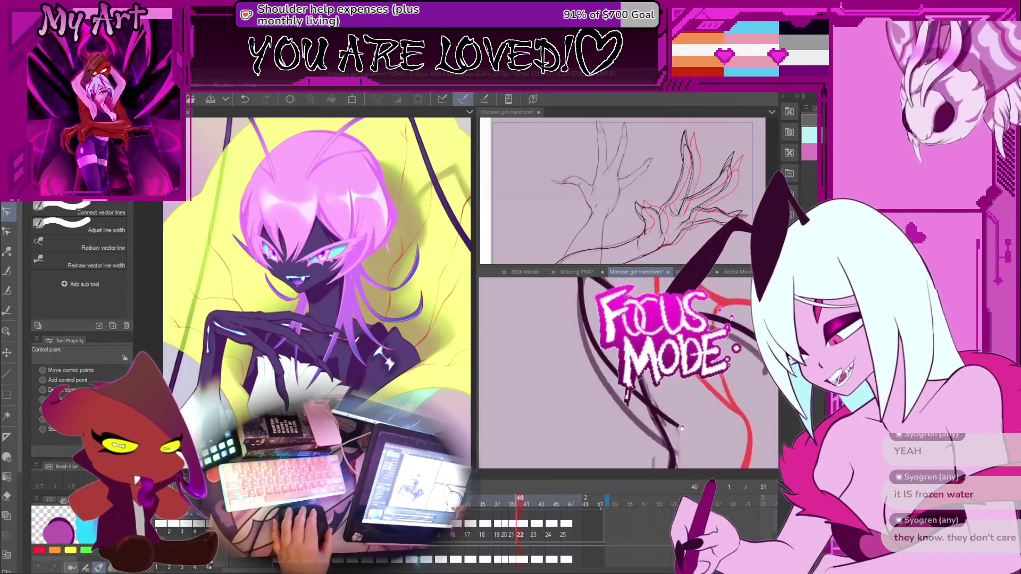
pyautogui.press('o')
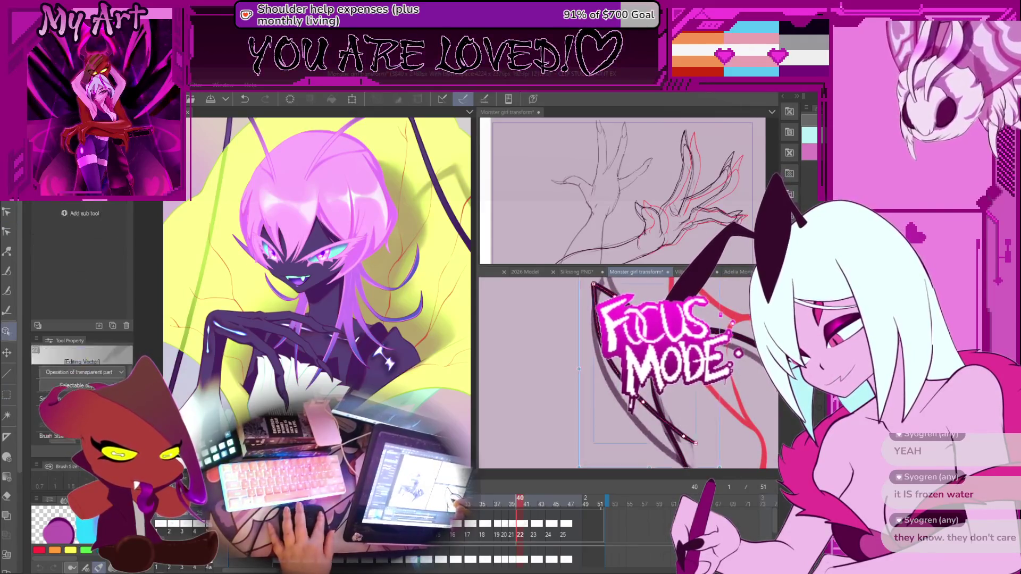
# Step: Nudge one point on the claw's dark vector stroke slightly up and inward
pyautogui.click(662, 418)
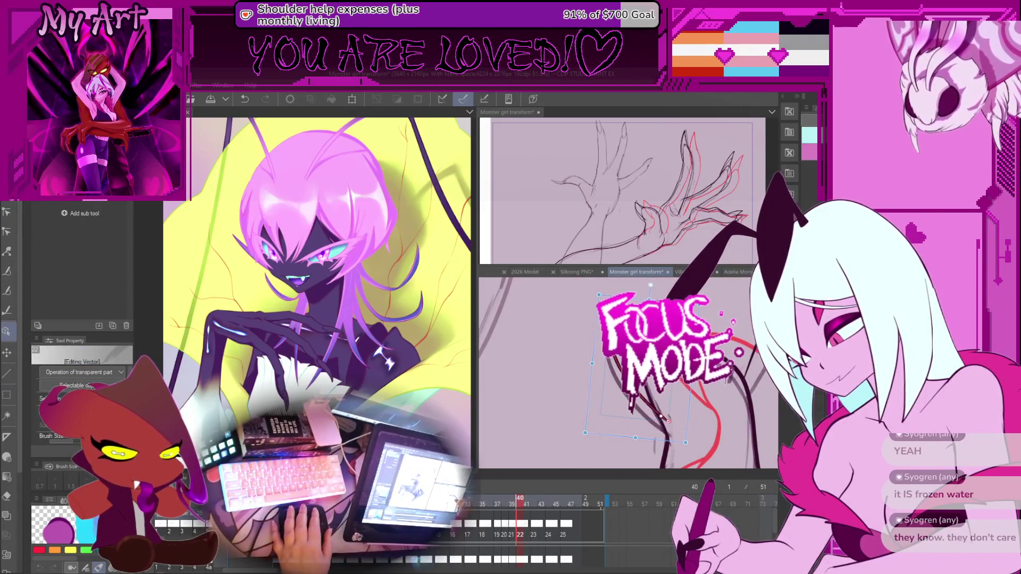
pyautogui.scroll(2, 684, 391)
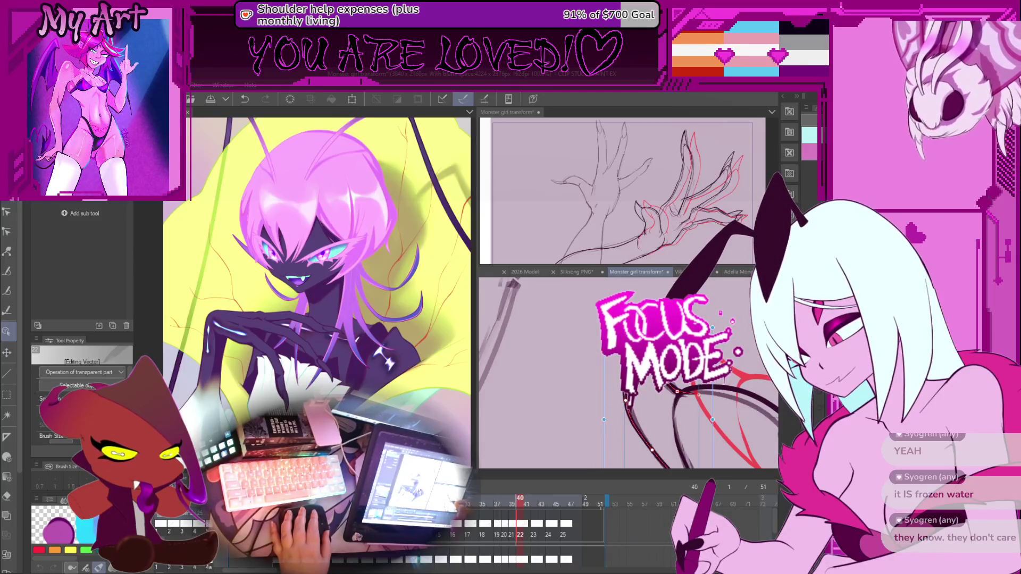
pyautogui.moveTo(698, 394); pyautogui.dragTo(691, 390)
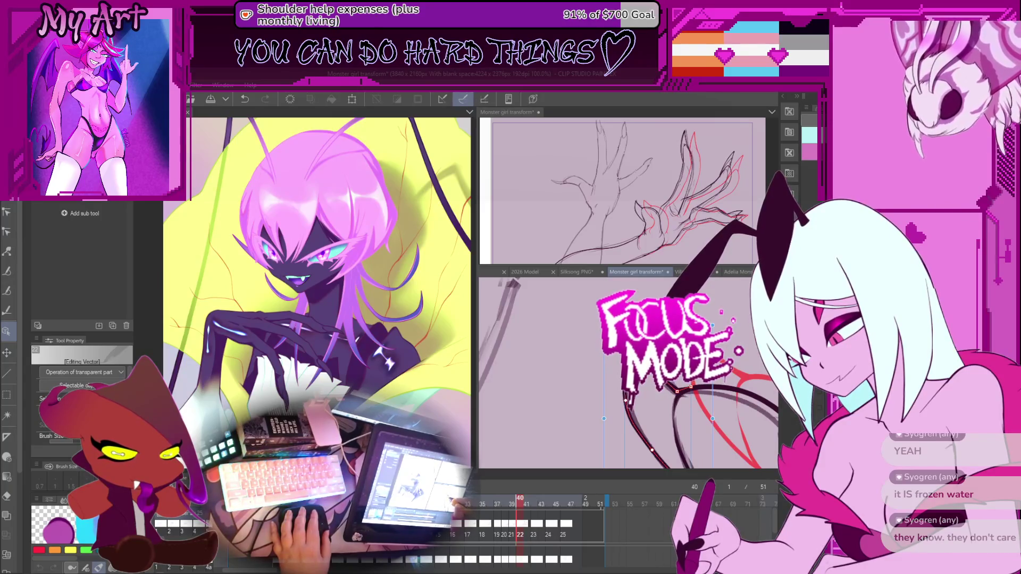
pyautogui.moveTo(633, 396); pyautogui.dragTo(615, 354)
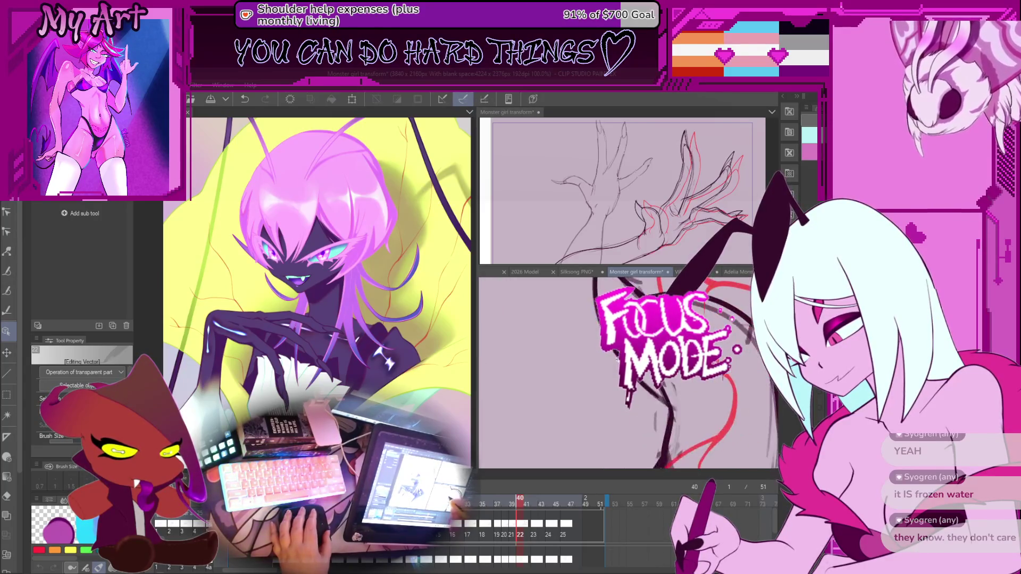
pyautogui.moveTo(638, 405); pyautogui.dragTo(670, 387)
pyautogui.press('y')
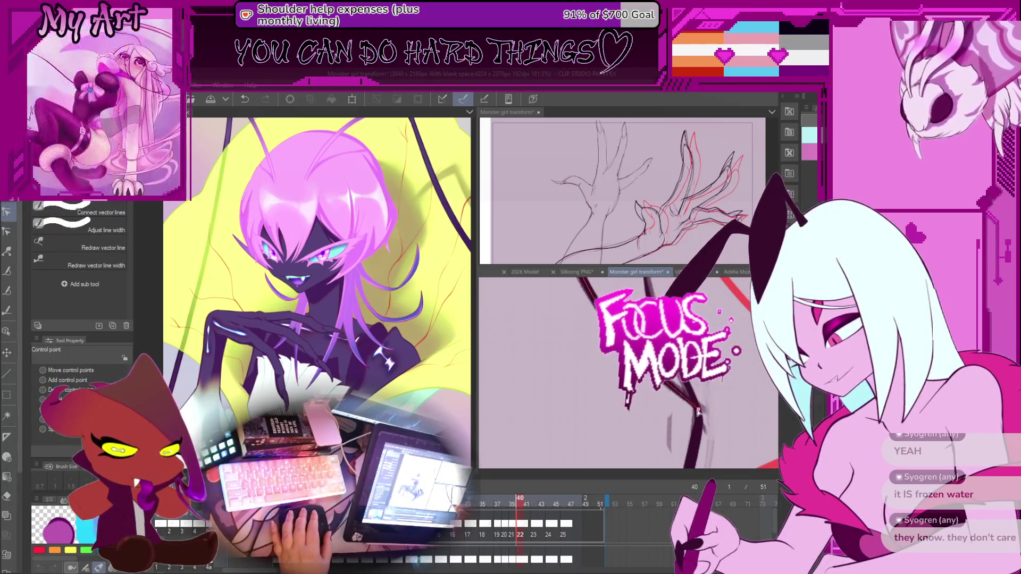
# Step: Undo two stroke edits, then shift the long arm ink line's points slightly right
pyautogui.hotkey('ctrl', 'z')
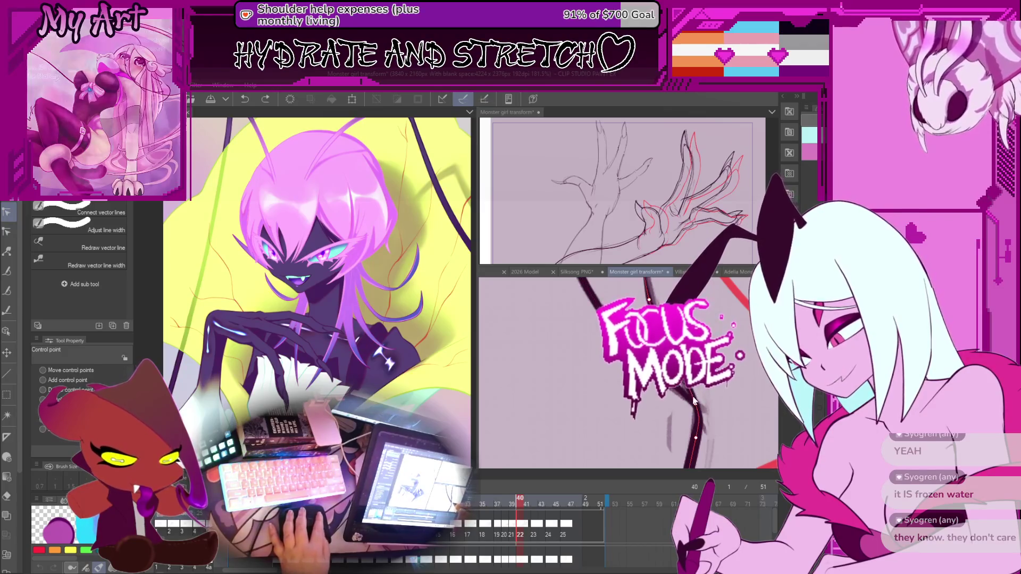
pyautogui.hotkey('ctrl', 'z')
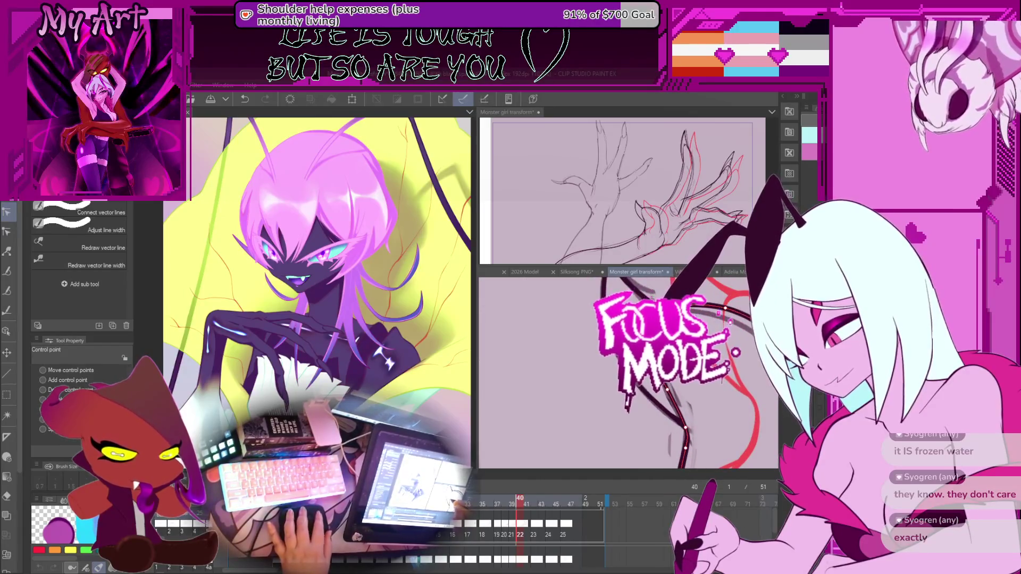
pyautogui.moveTo(666, 392); pyautogui.dragTo(668, 397)
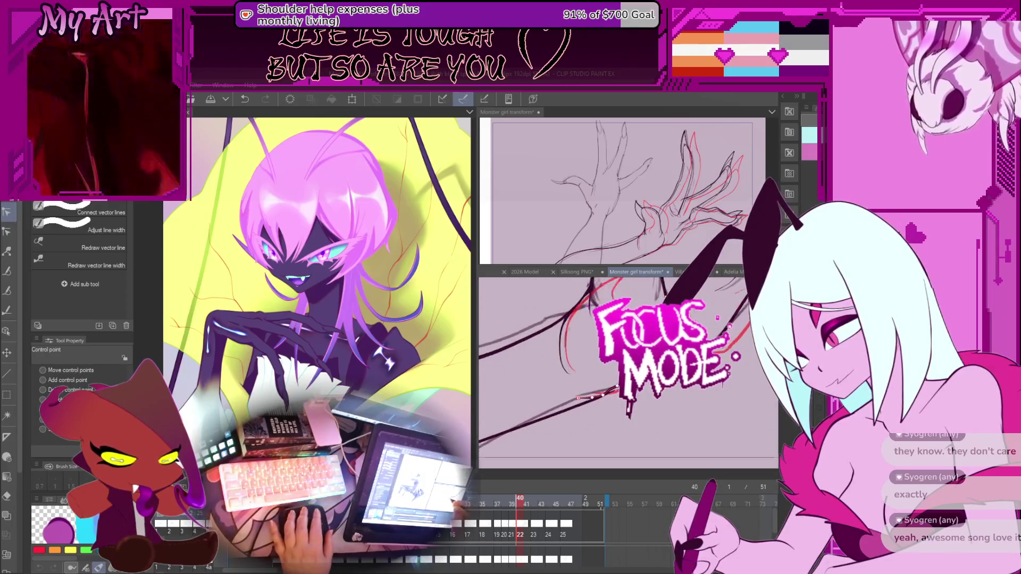
pyautogui.click(665, 389)
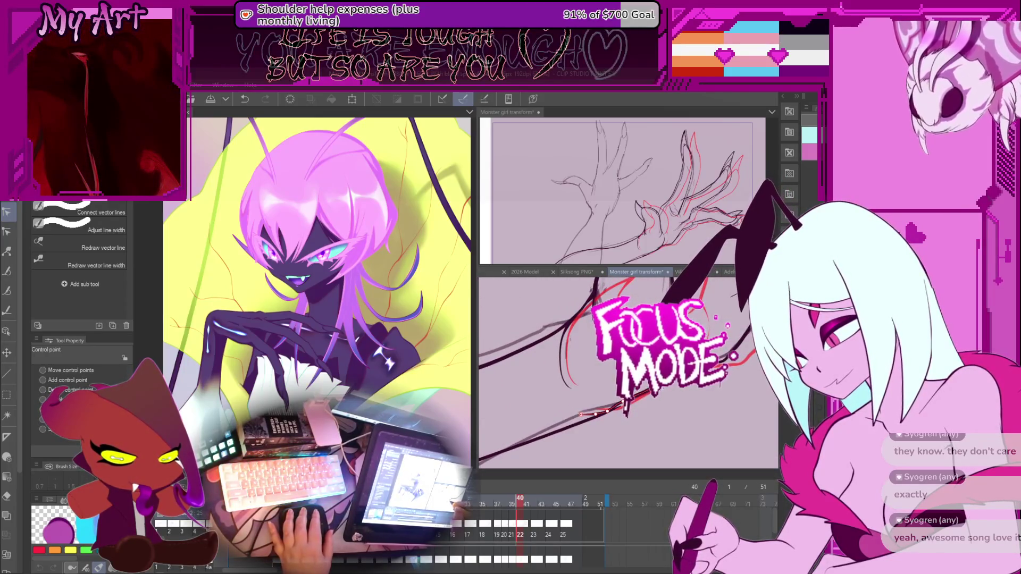
pyautogui.moveTo(616, 410); pyautogui.dragTo(615, 405)
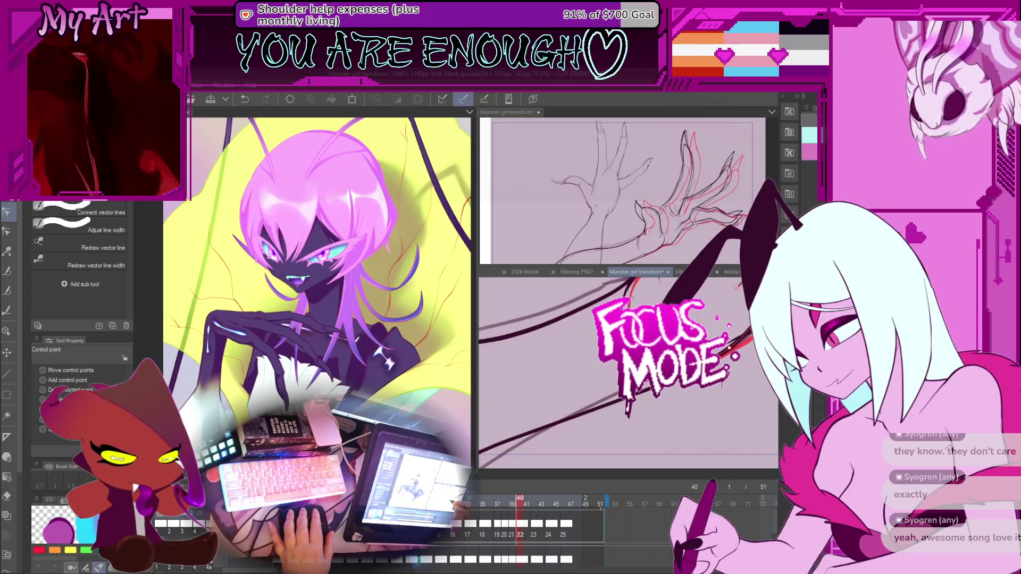
pyautogui.click(656, 390)
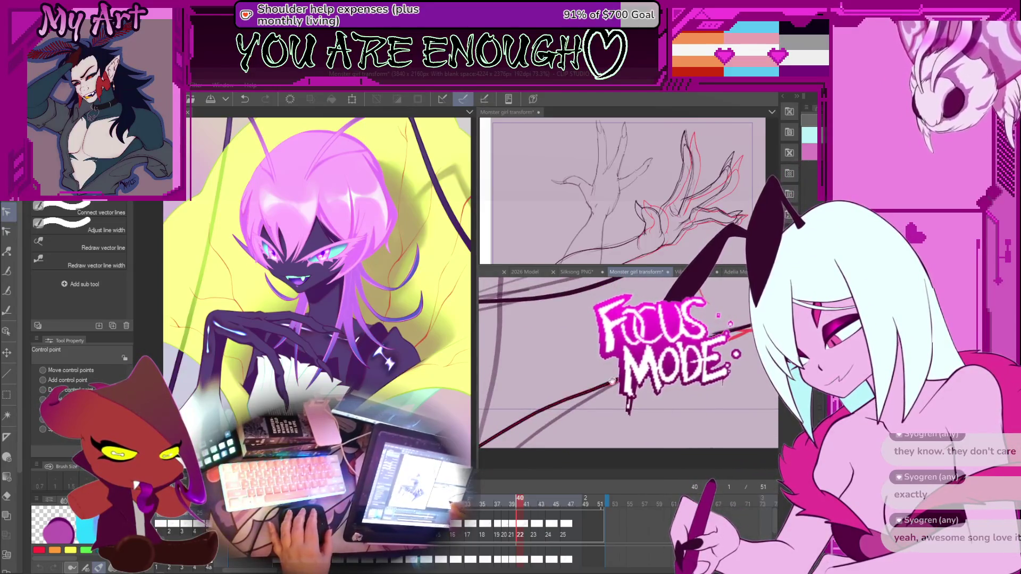
pyautogui.scroll(-3, 595, 373)
pyautogui.scroll(-1, 596, 375)
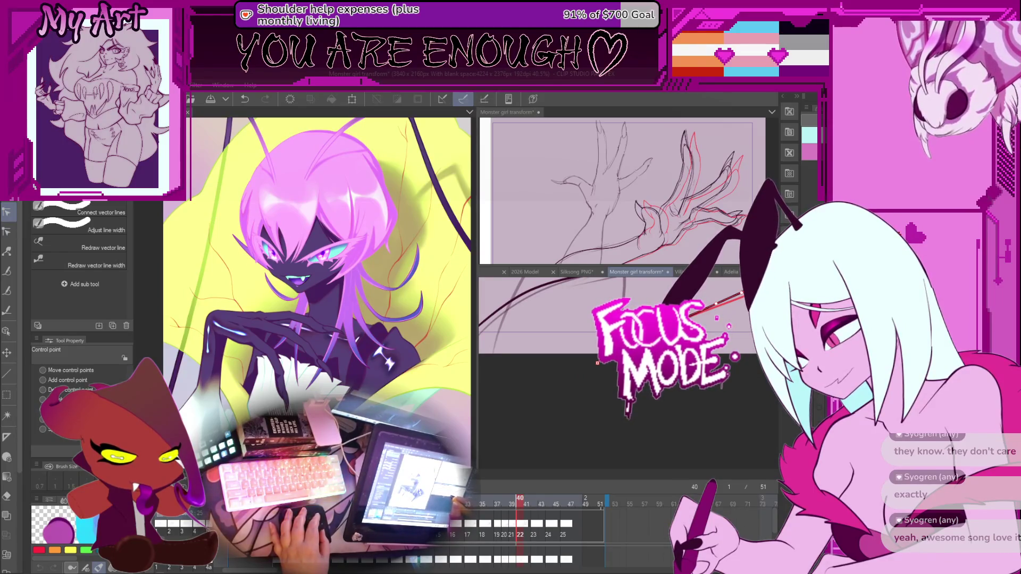
# Step: Zoom in on the long dark ink line tracing the red sketch at the hand's lower edge
pyautogui.scroll(2, 597, 363)
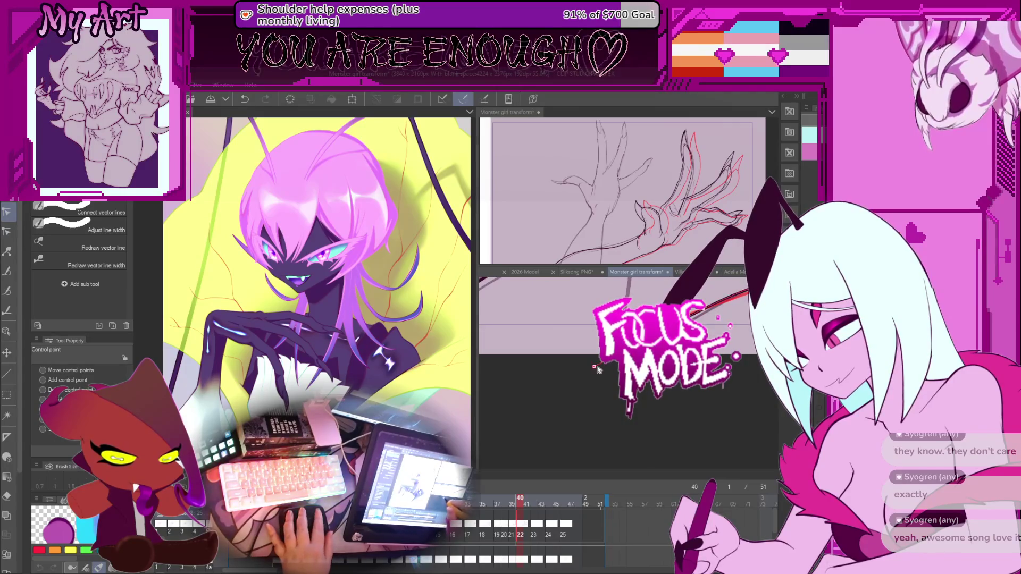
pyautogui.scroll(2, 597, 363)
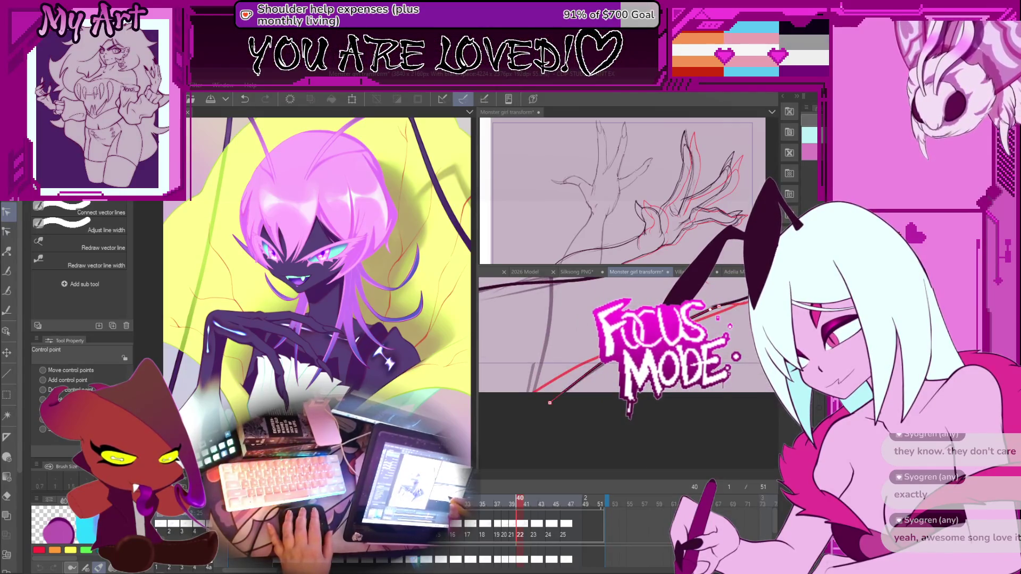
pyautogui.scroll(3, 605, 398)
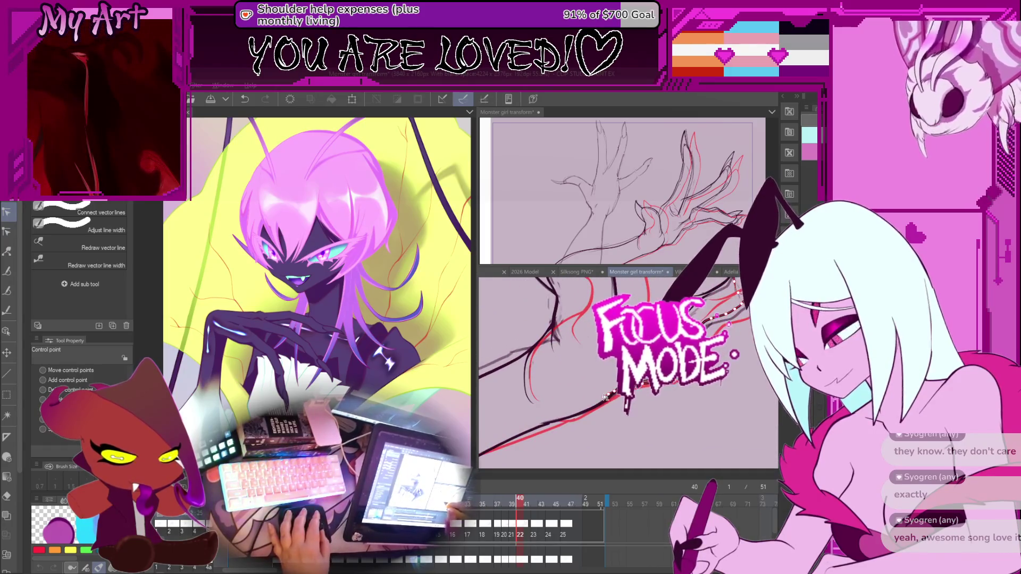
pyautogui.scroll(2, 606, 397)
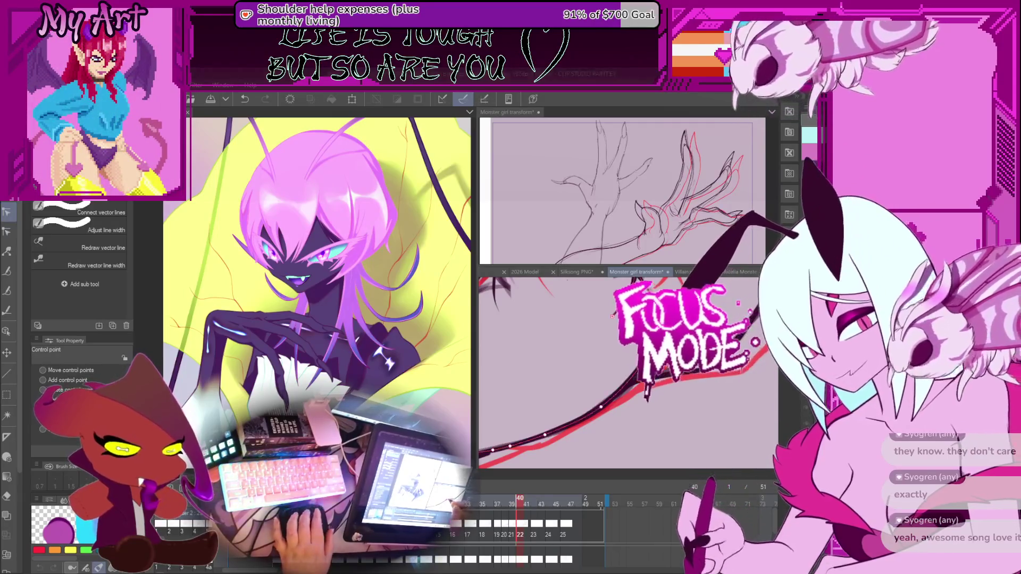
# Step: Zoom out and back in, then pan along the long ink line at the hand's lower edge
pyautogui.scroll(-4, 627, 372)
pyautogui.scroll(4, 627, 372)
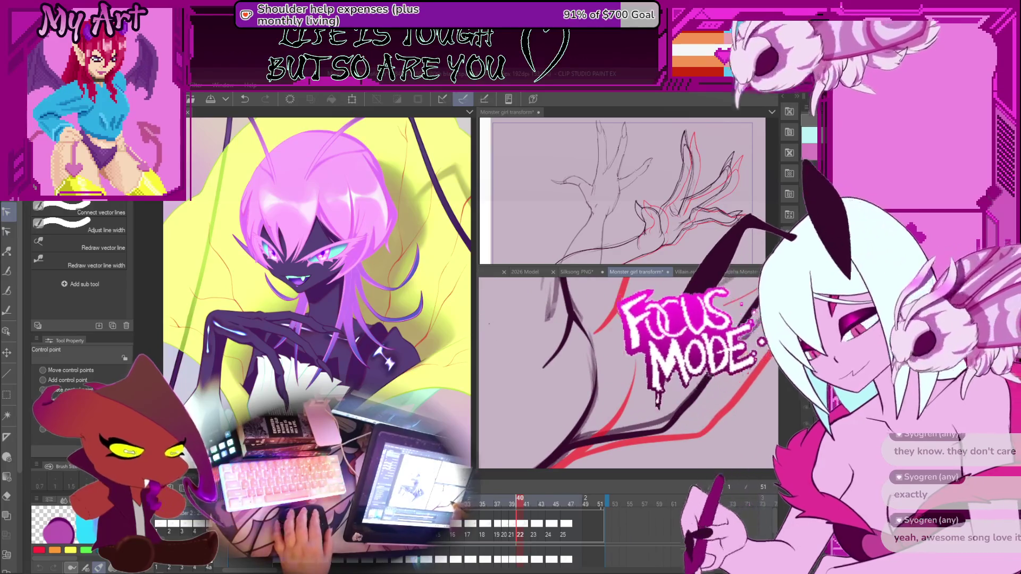
pyautogui.scroll(-3, 676, 378)
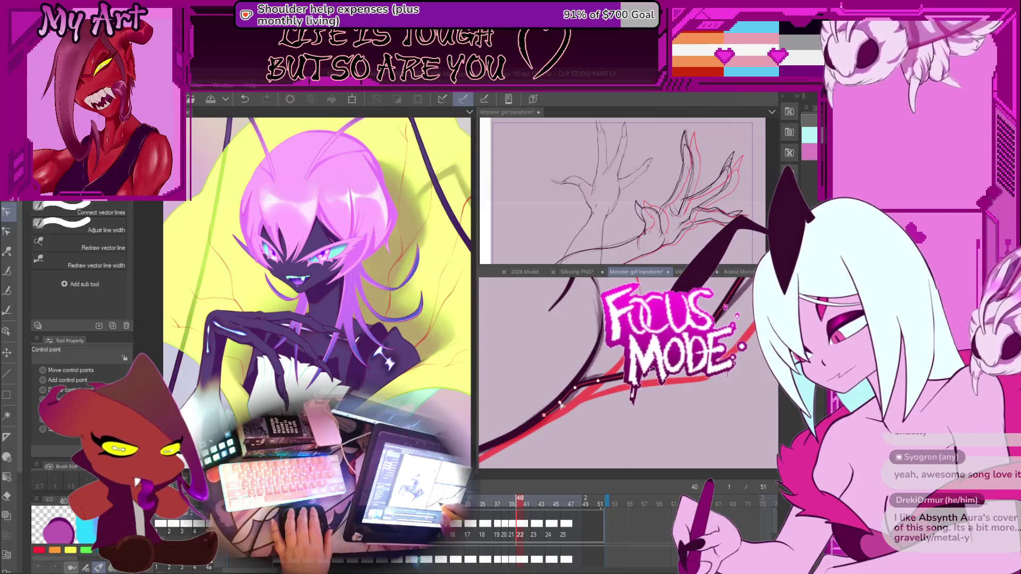
pyautogui.moveTo(561, 405); pyautogui.dragTo(625, 425)
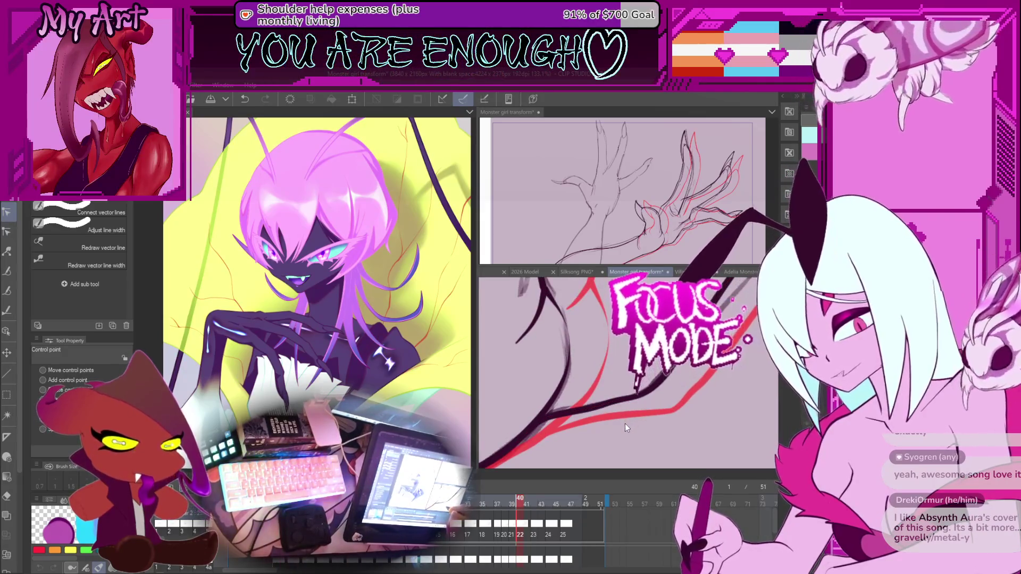
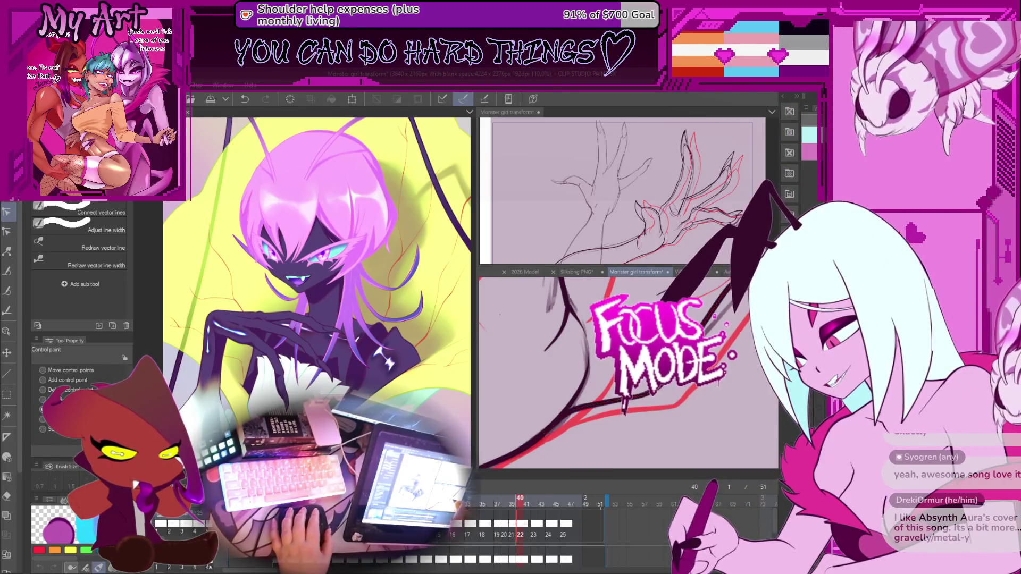
# Step: Rotate the canvas so the roughs run vertical and shift the view slightly
pyautogui.press('-')
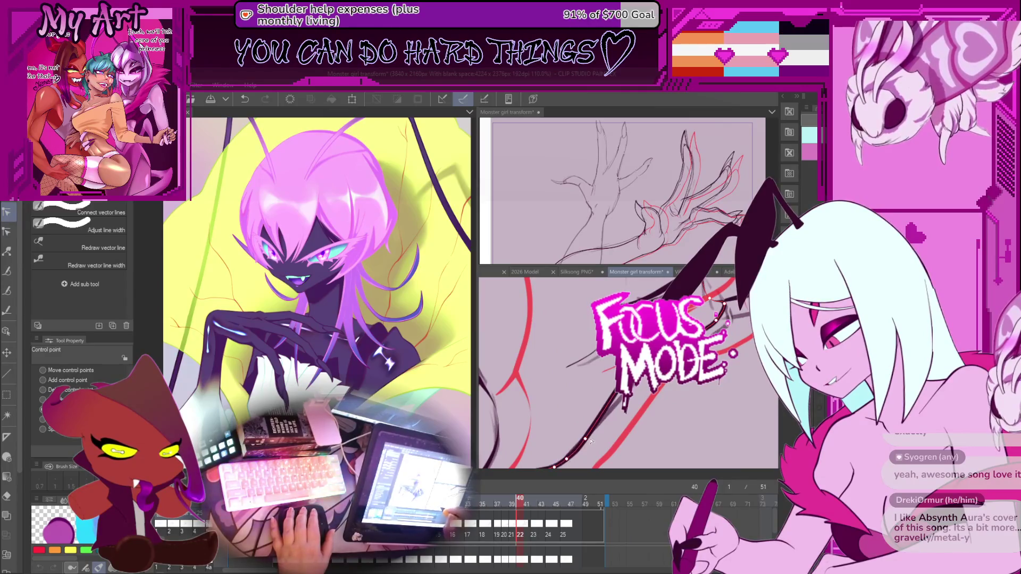
pyautogui.press('-')
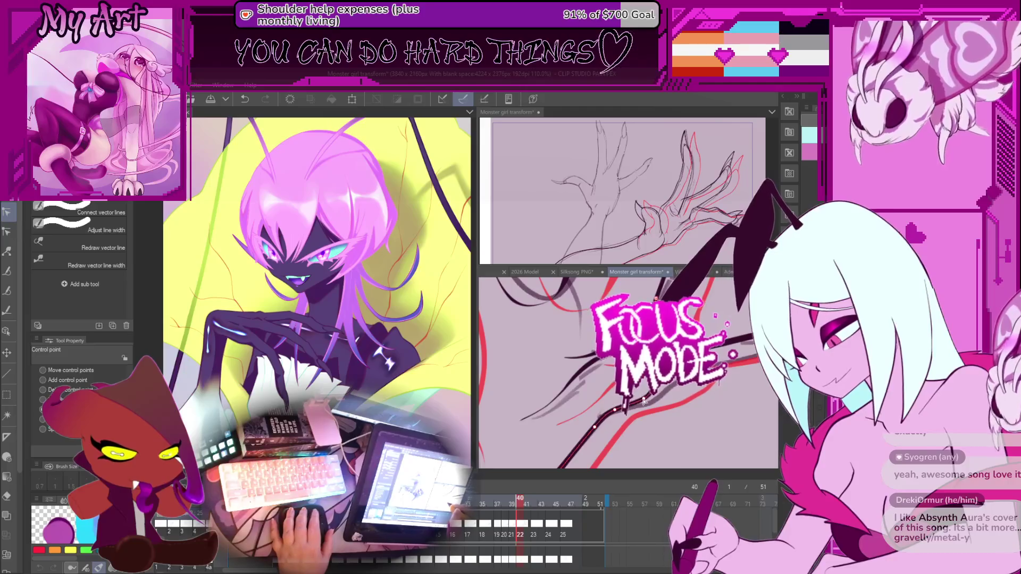
pyautogui.press('-')
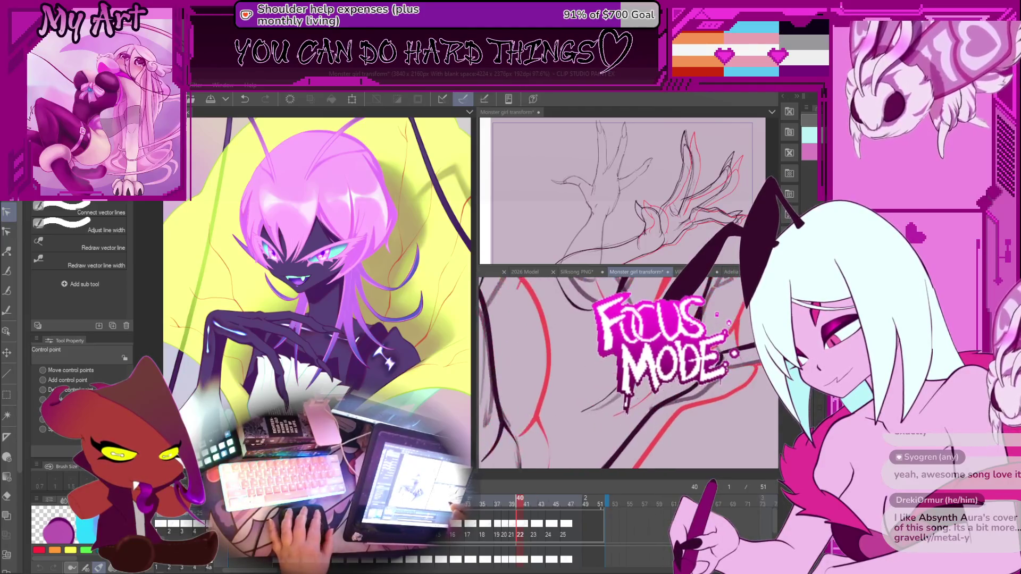
pyautogui.press('m')
pyautogui.moveTo(586, 360); pyautogui.dragTo(671, 396)
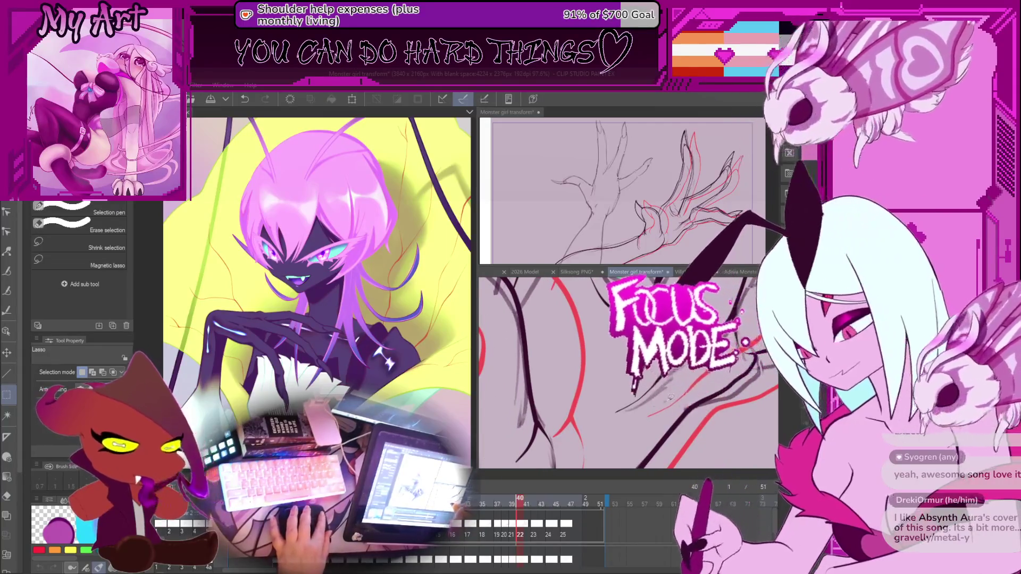
# Step: Nudge the finger vector line on frame 40 slightly down and right with the Object tool
pyautogui.press('o')
pyautogui.click(718, 387)
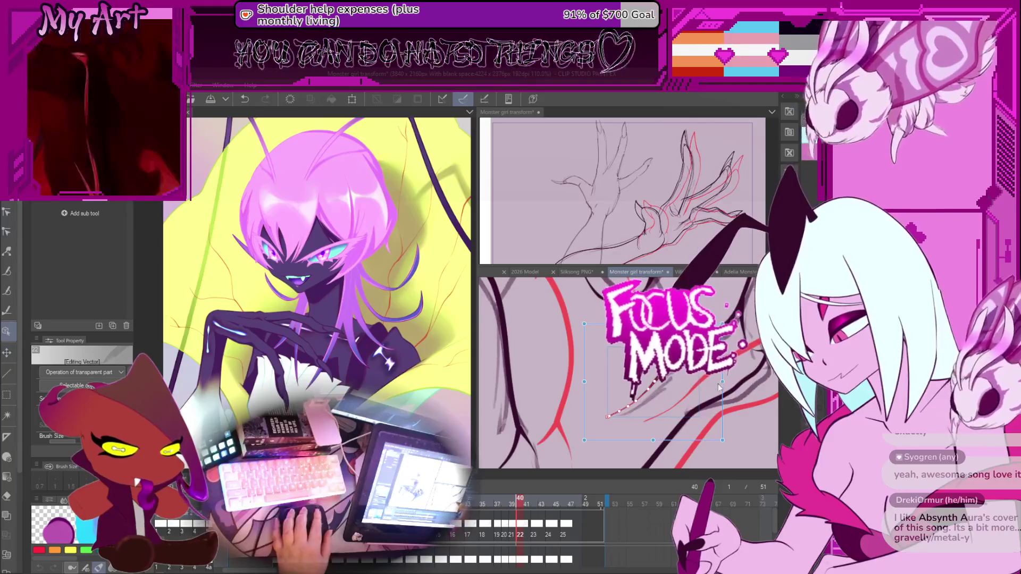
pyautogui.moveTo(719, 387)
pyautogui.mouseDown()
pyautogui.moveTo(728, 398)
pyautogui.moveTo(697, 404)
pyautogui.mouseUp()
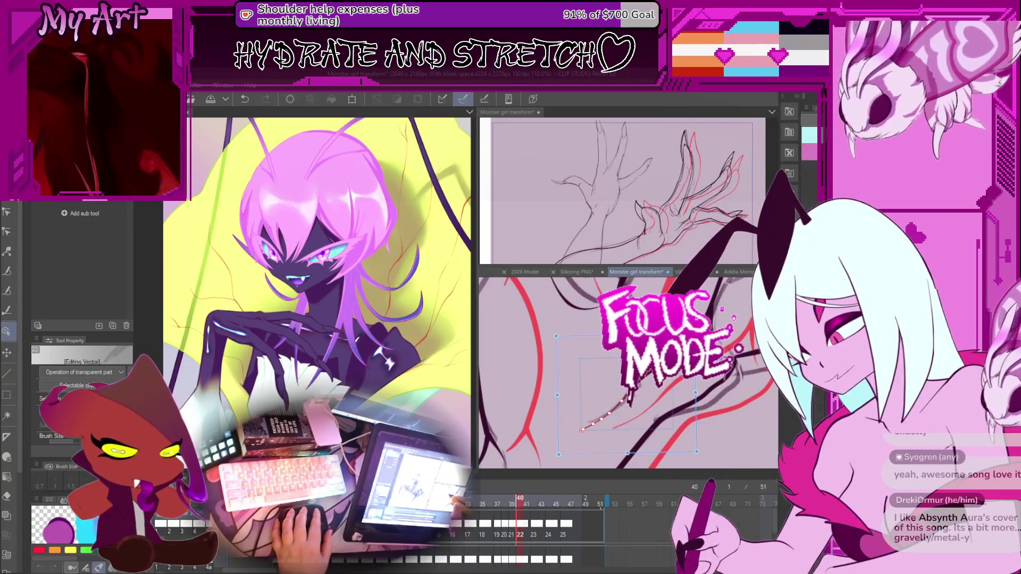
pyautogui.press('y')
pyautogui.scroll(-5, 639, 441)
pyautogui.scroll(4, 646, 407)
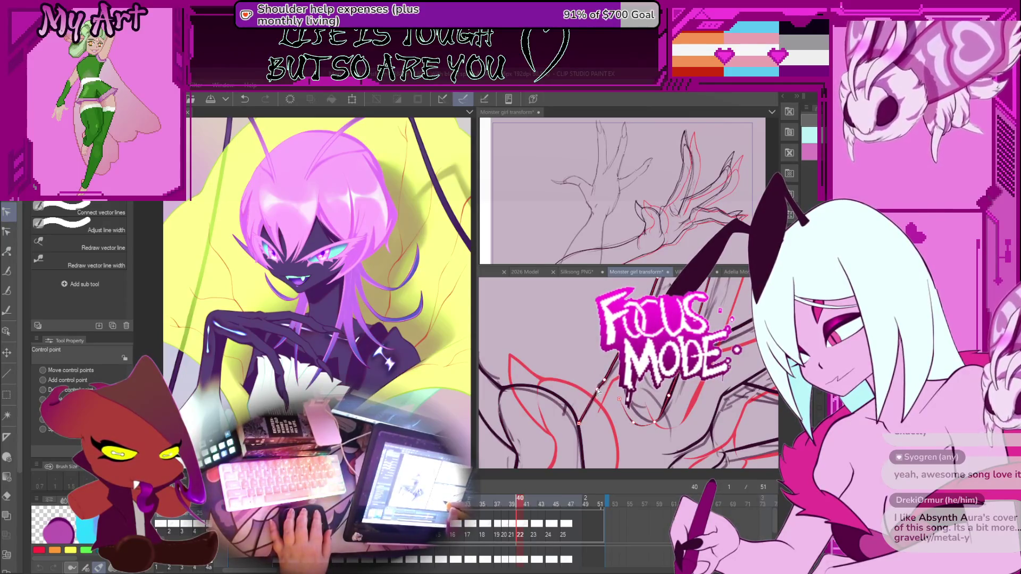
# Step: Pan and rotate along the finger lines and select a stroke to show its control points
pyautogui.moveTo(614, 365)
pyautogui.mouseDown()
pyautogui.moveTo(612, 387)
pyautogui.moveTo(594, 394)
pyautogui.mouseUp()
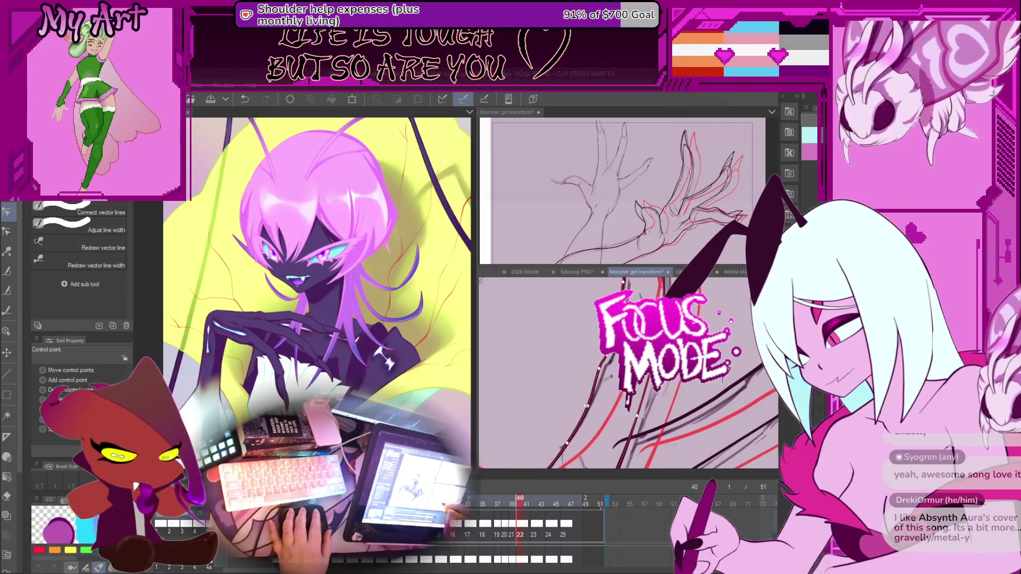
pyautogui.moveTo(604, 367)
pyautogui.mouseDown()
pyautogui.moveTo(622, 354)
pyautogui.moveTo(663, 388)
pyautogui.mouseUp()
pyautogui.moveTo(617, 415)
pyautogui.mouseDown()
pyautogui.moveTo(618, 378)
pyautogui.moveTo(654, 351)
pyautogui.moveTo(611, 378)
pyautogui.moveTo(588, 379)
pyautogui.mouseUp()
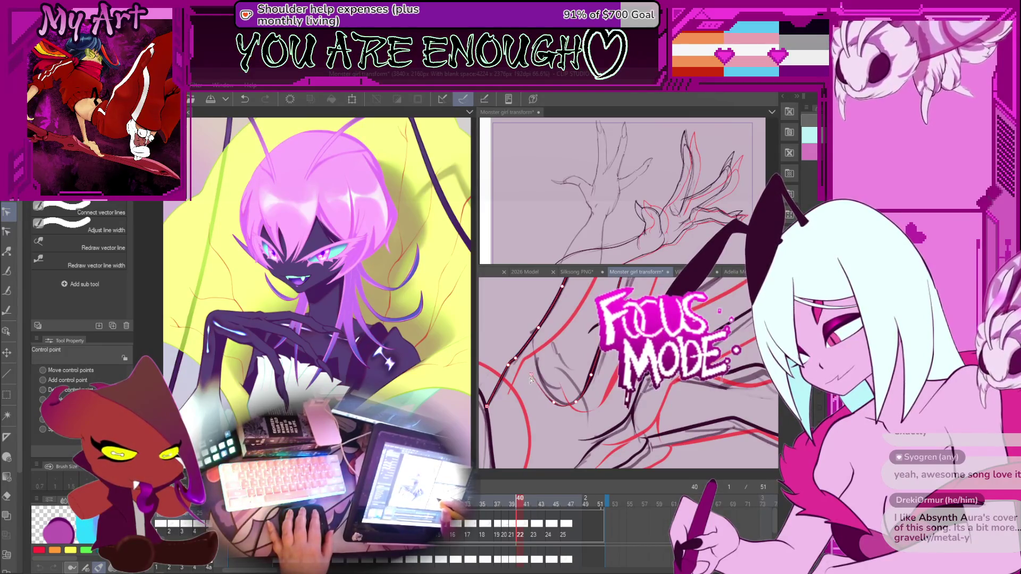
pyautogui.moveTo(552, 404)
pyautogui.mouseDown()
pyautogui.moveTo(542, 416)
pyautogui.moveTo(560, 359)
pyautogui.mouseUp()
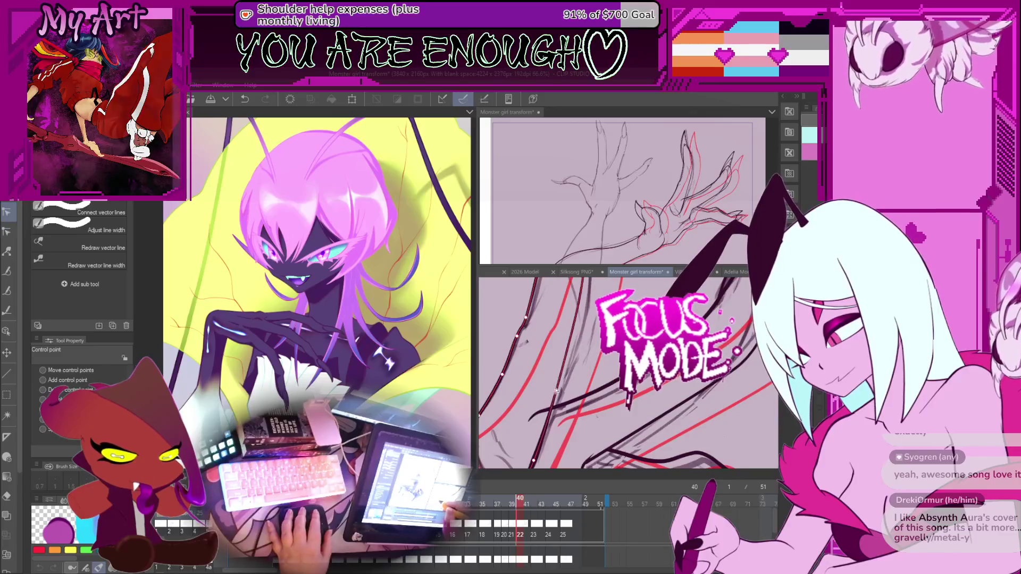
pyautogui.moveTo(555, 389); pyautogui.dragTo(594, 393)
pyautogui.click(592, 367)
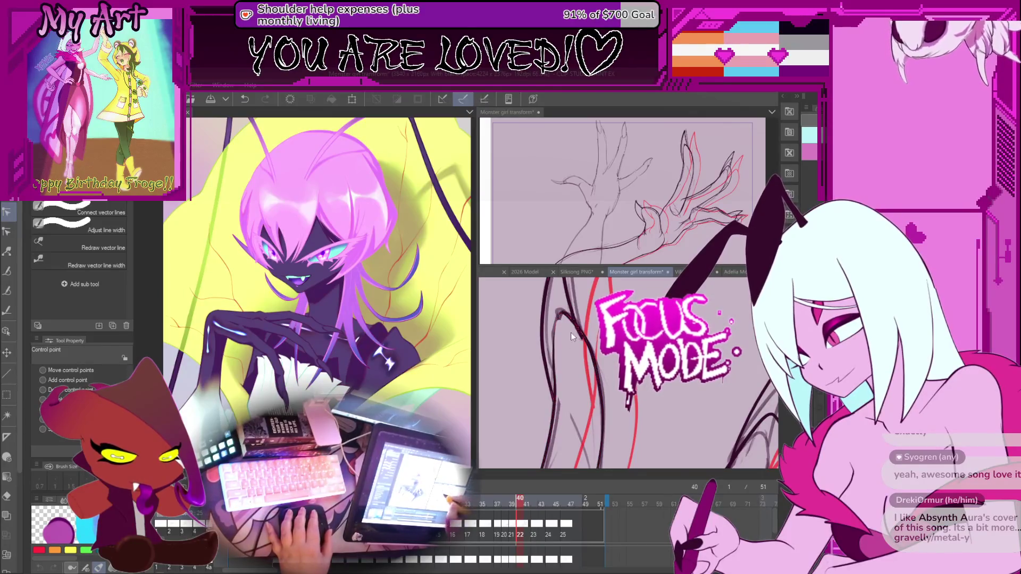
# Step: Zoom out and step back to frame 39
pyautogui.scroll(-5, 573, 348)
pyautogui.scroll(-3, 576, 342)
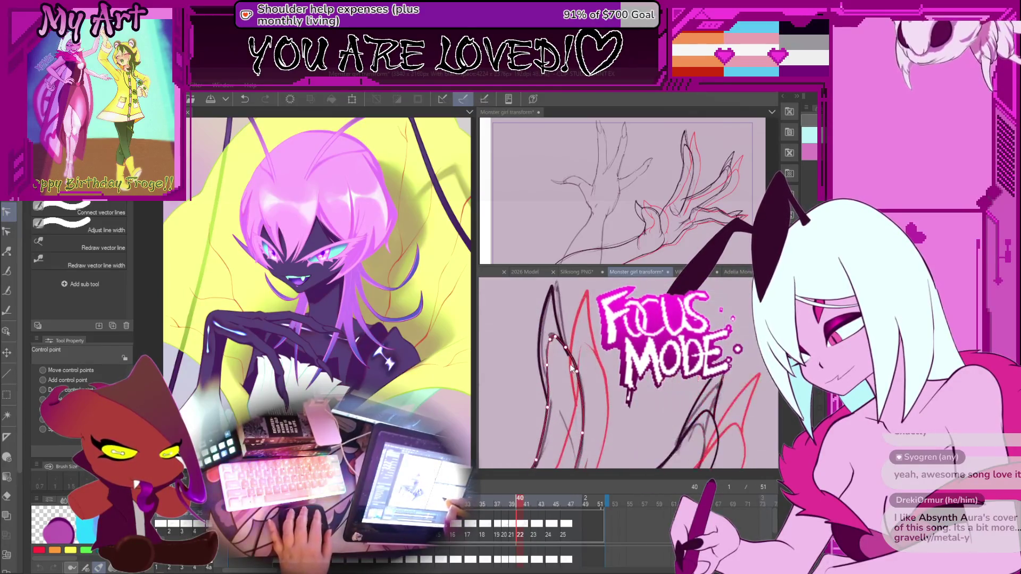
pyautogui.press('Left')
pyautogui.press('Left')
pyautogui.press('Left')
pyautogui.press('Left')
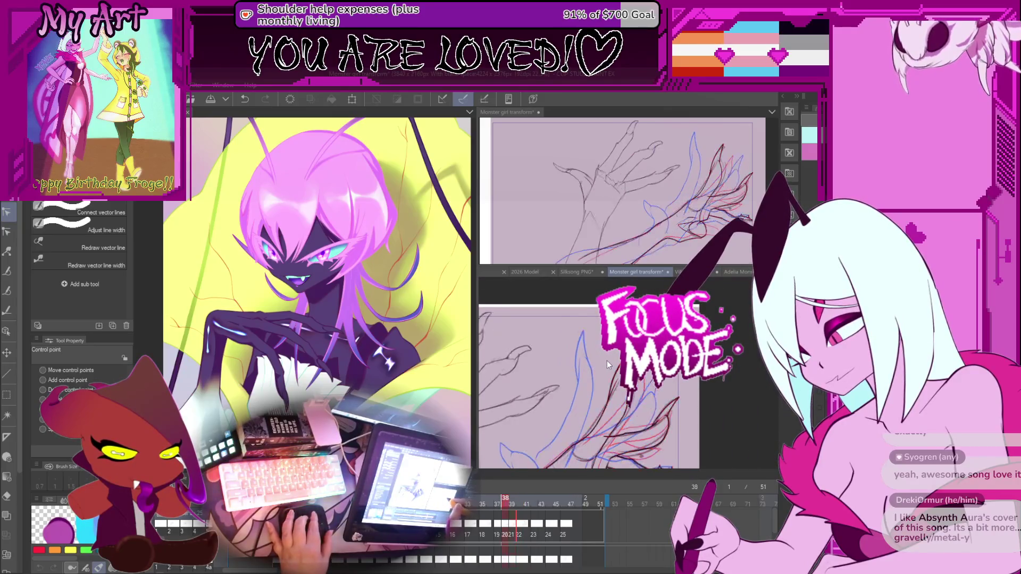
# Step: Step forward to frame 42, back to frame 40, and select the dark finger stroke
pyautogui.press('Right')
pyautogui.press('Right')
pyautogui.press('Right')
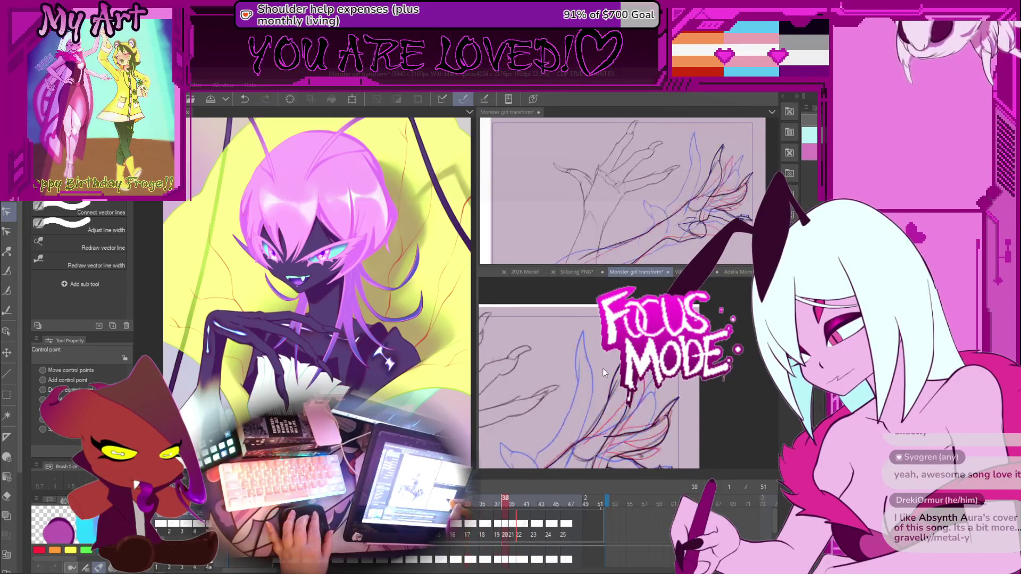
pyautogui.press('Right')
pyautogui.press('Right')
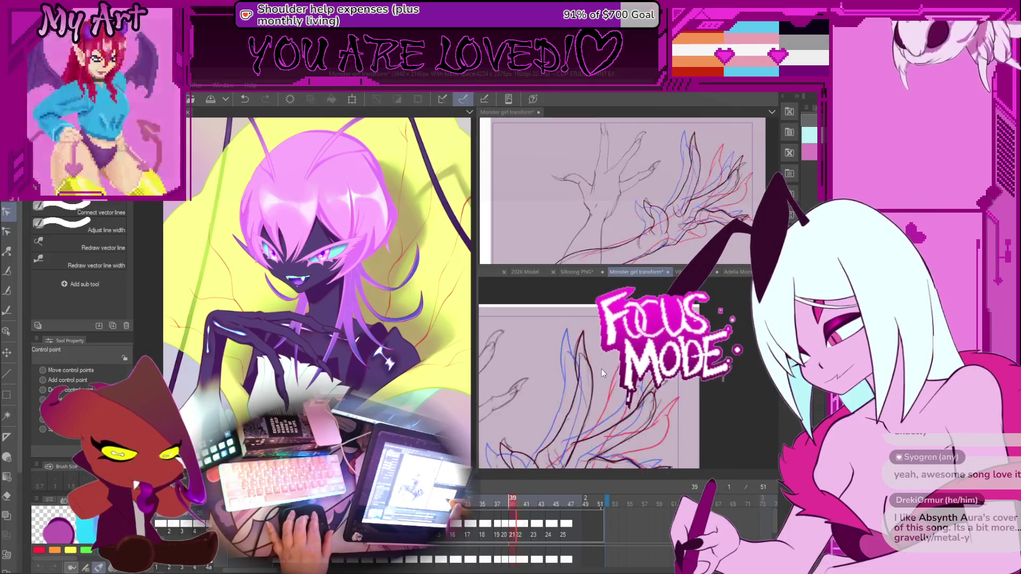
pyautogui.press('Left')
pyautogui.press('Left')
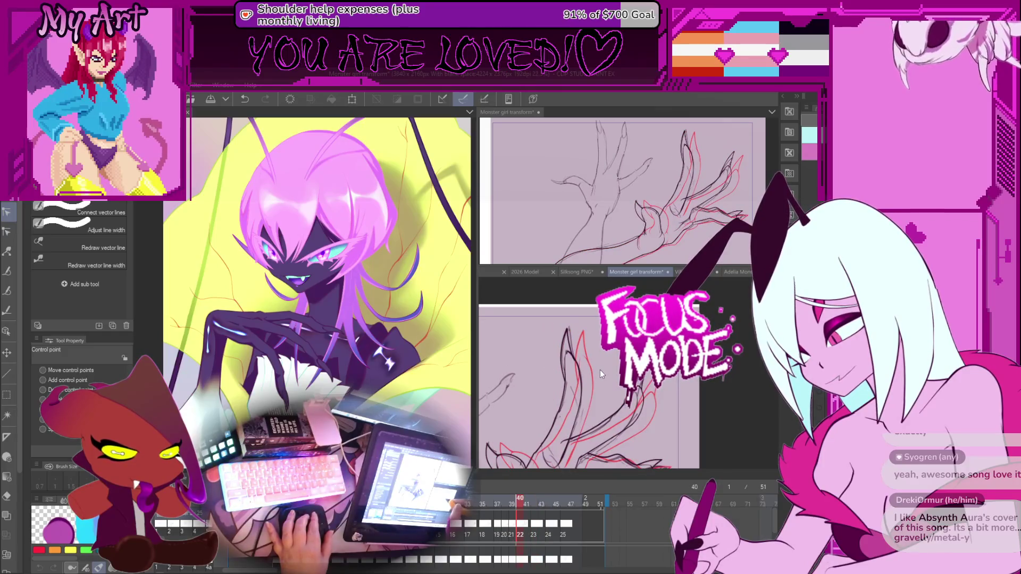
pyautogui.scroll(3, 600, 369)
pyautogui.moveTo(576, 347)
pyautogui.mouseDown()
pyautogui.moveTo(567, 378)
pyautogui.moveTo(606, 372)
pyautogui.mouseUp()
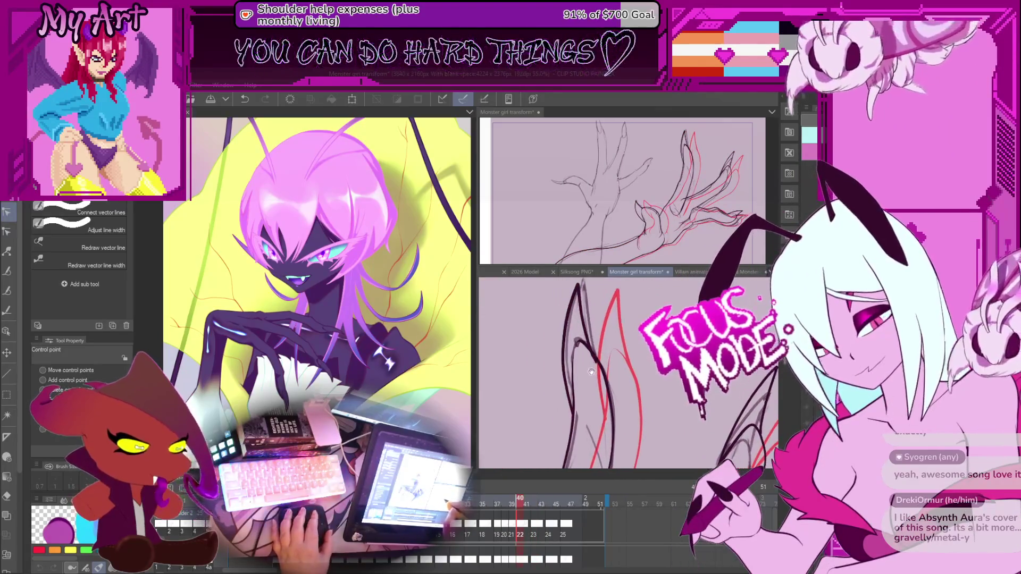
pyautogui.click(577, 353)
pyautogui.scroll(4, 602, 367)
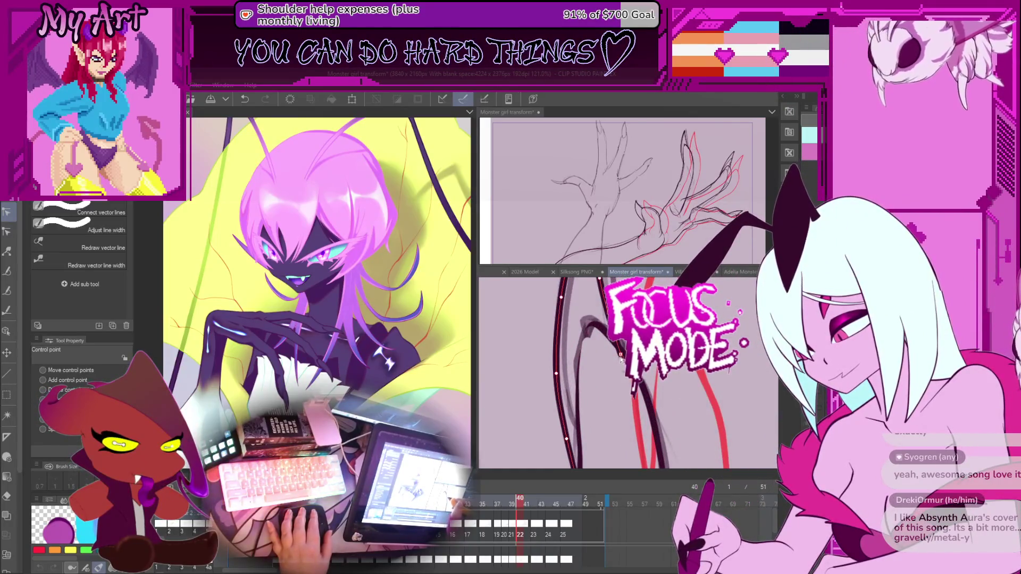
pyautogui.scroll(-3, 627, 372)
pyautogui.scroll(-1, 606, 346)
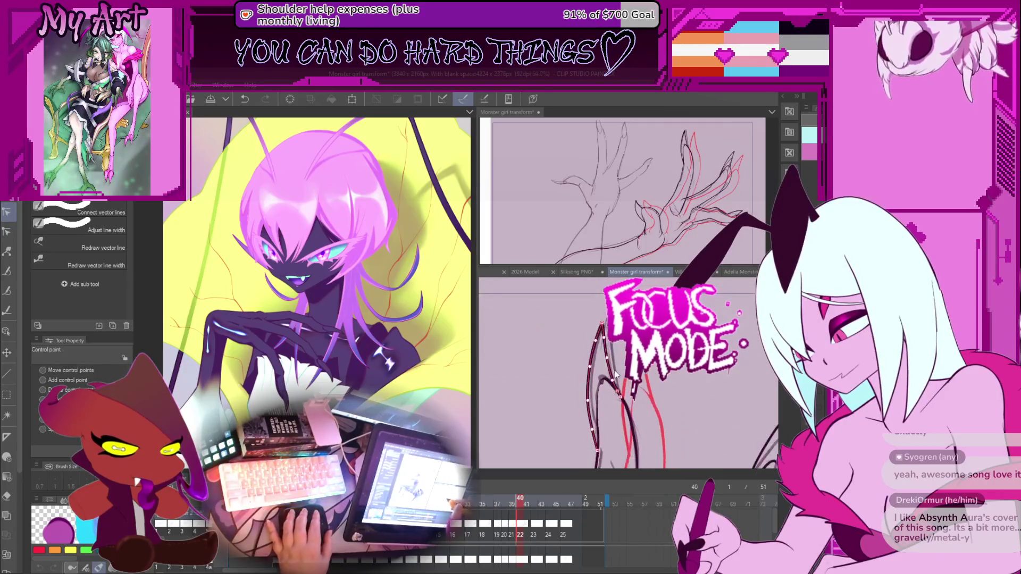
# Step: Zoom in on another dark finger stroke's control points, then flip to frame 39 and back to 40
pyautogui.click(613, 379)
pyautogui.scroll(2, 617, 379)
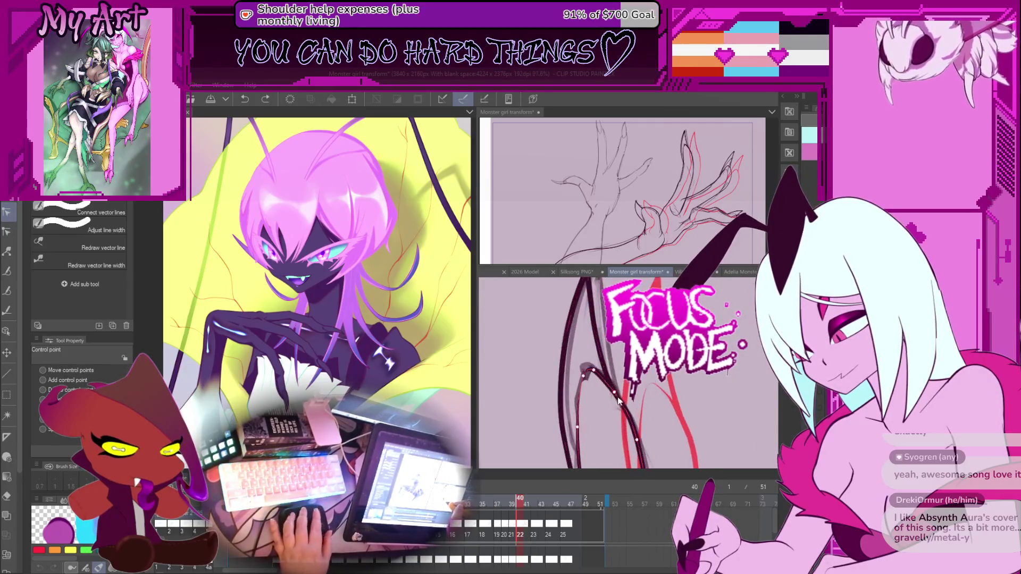
pyautogui.scroll(3, 596, 328)
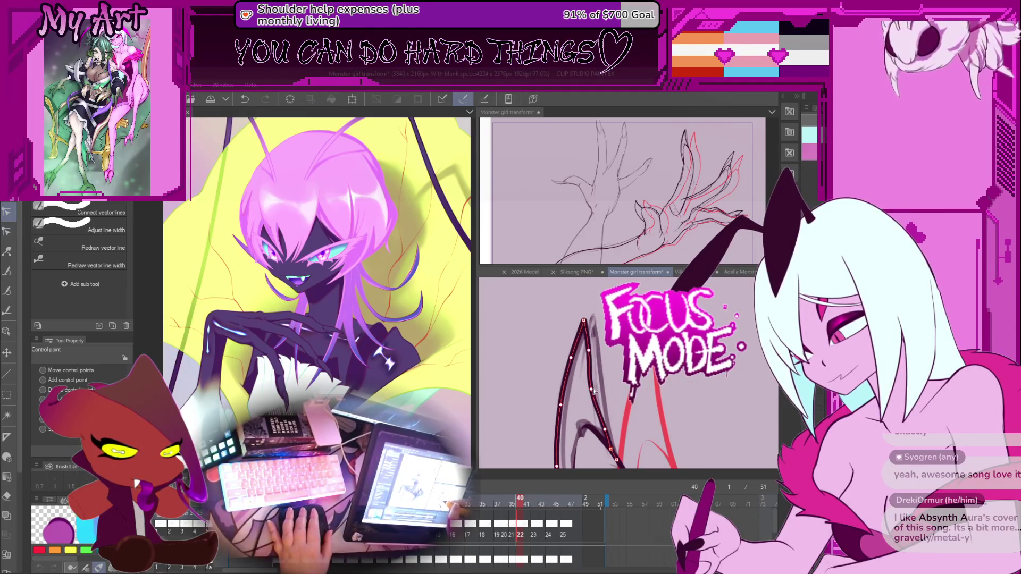
pyautogui.scroll(-3, 594, 391)
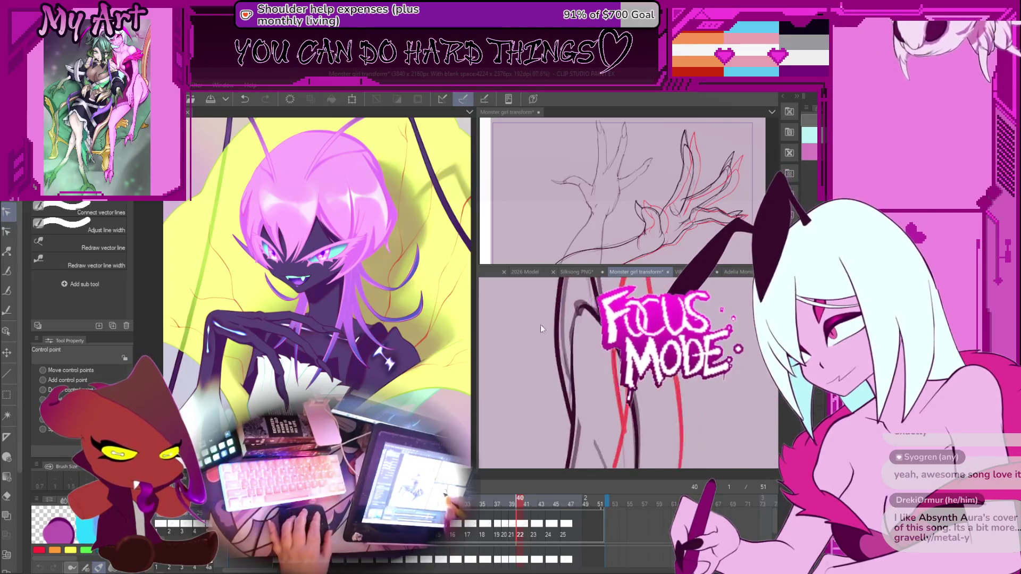
pyautogui.scroll(3, 553, 367)
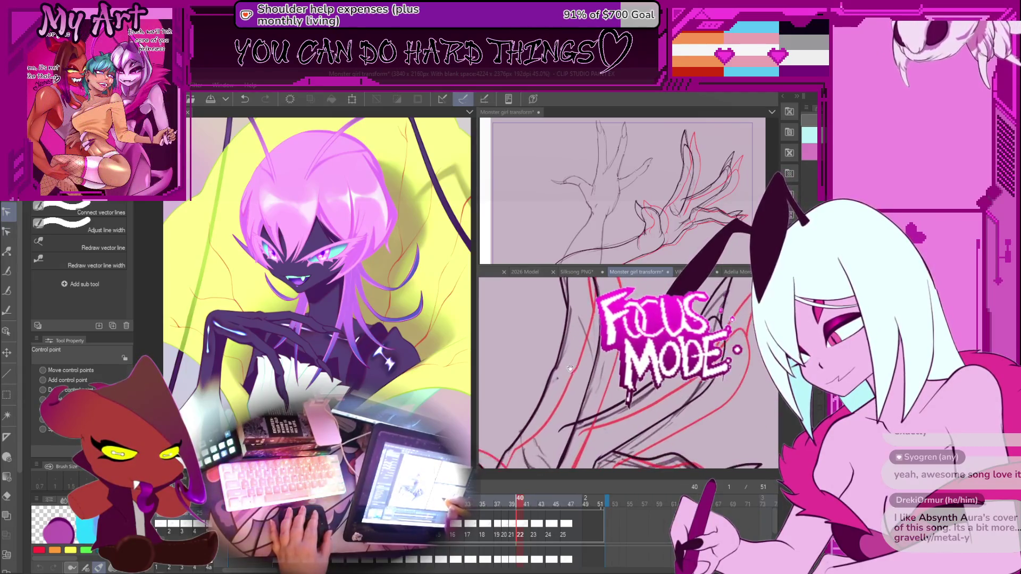
pyautogui.scroll(2, 550, 372)
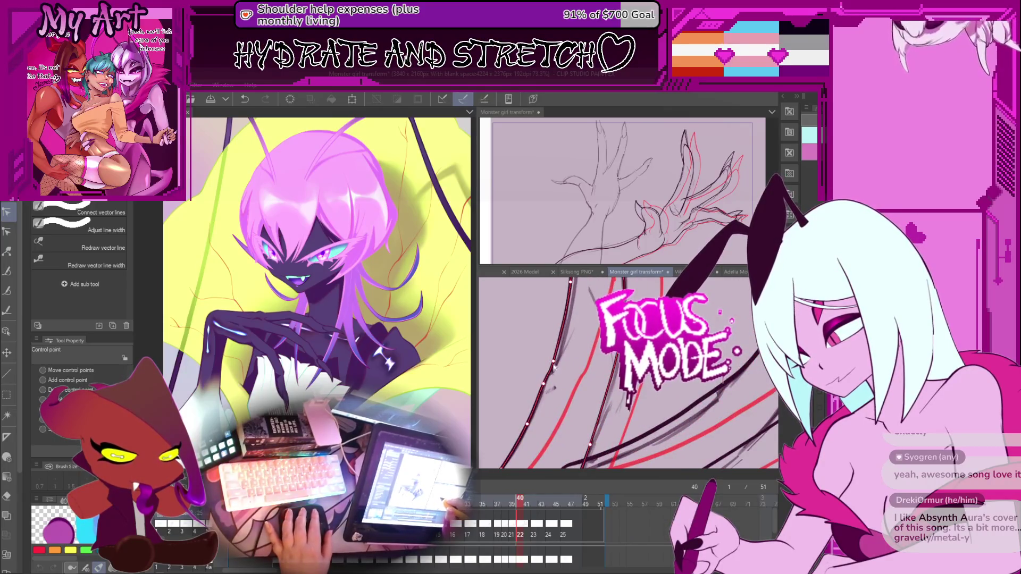
pyautogui.scroll(2, 553, 367)
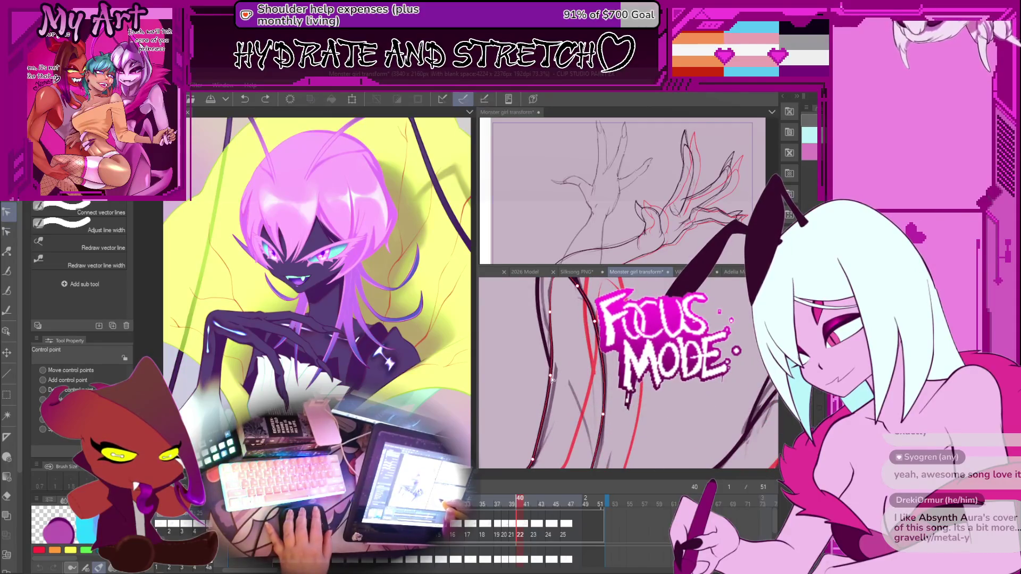
pyautogui.scroll(-3, 553, 383)
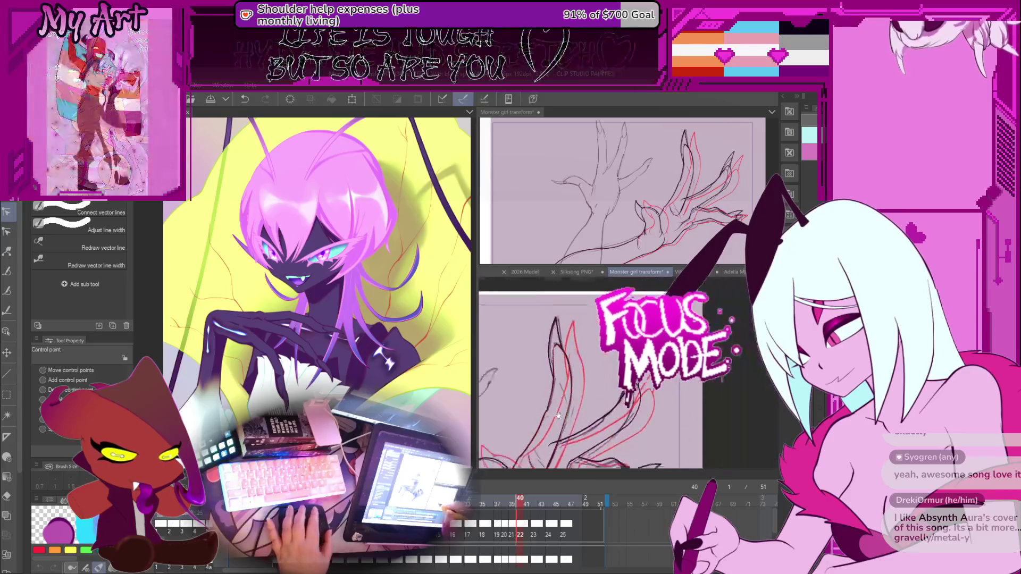
pyautogui.scroll(4, 573, 399)
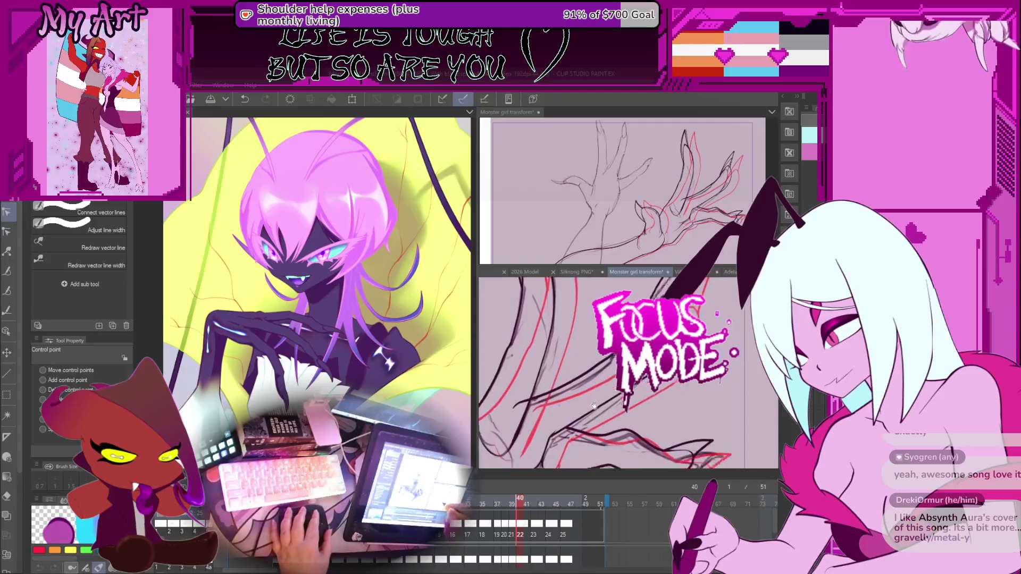
pyautogui.press(',')
pyautogui.press('.')
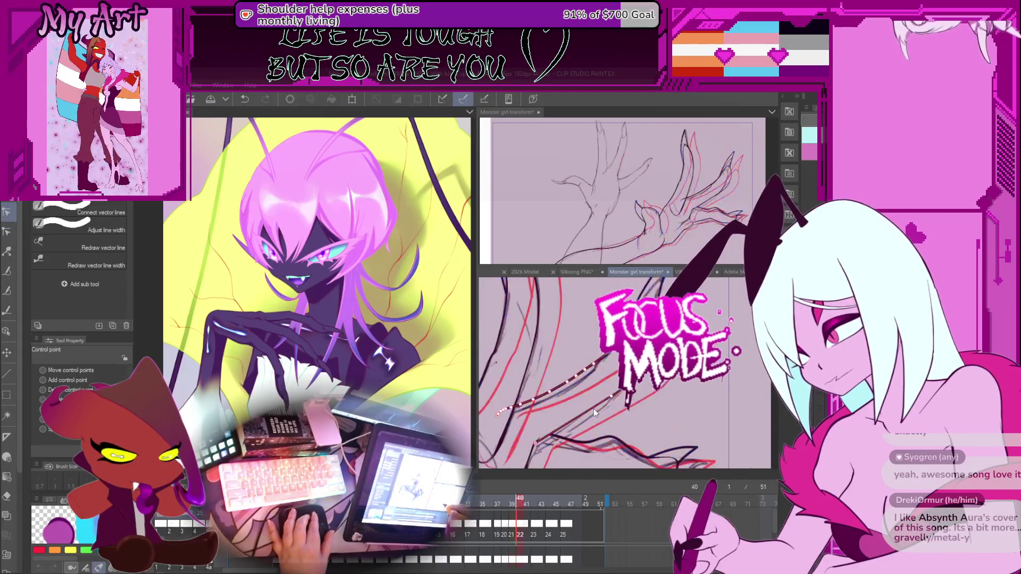
# Step: Check later frames, go to frame 39, then zoom in and rotate along its finger strokes
pyautogui.press('.')
pyautogui.press('.')
pyautogui.press('.')
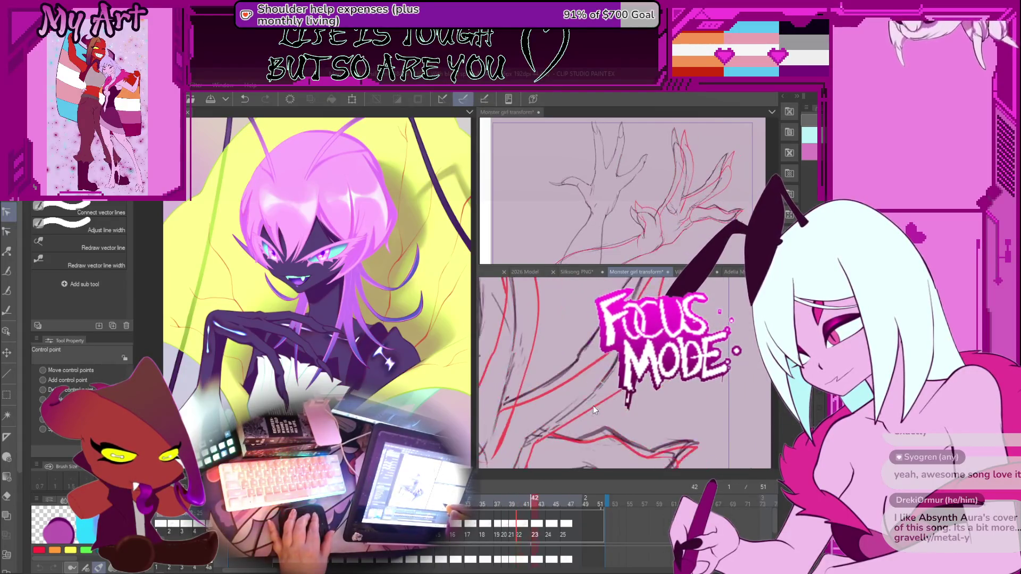
pyautogui.press(',')
pyautogui.press(',')
pyautogui.press(',')
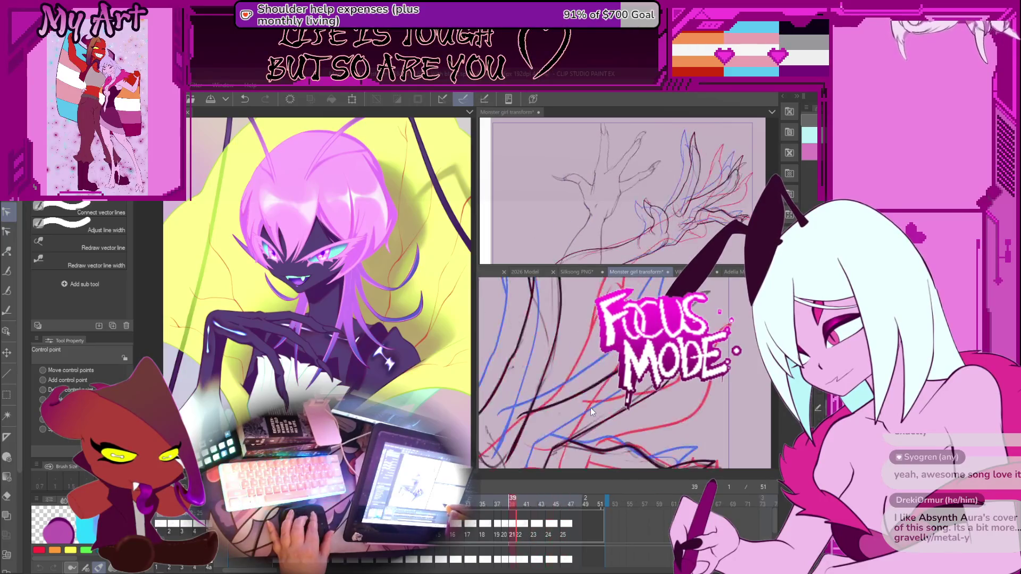
pyautogui.moveTo(593, 410); pyautogui.dragTo(632, 383)
pyautogui.press(',')
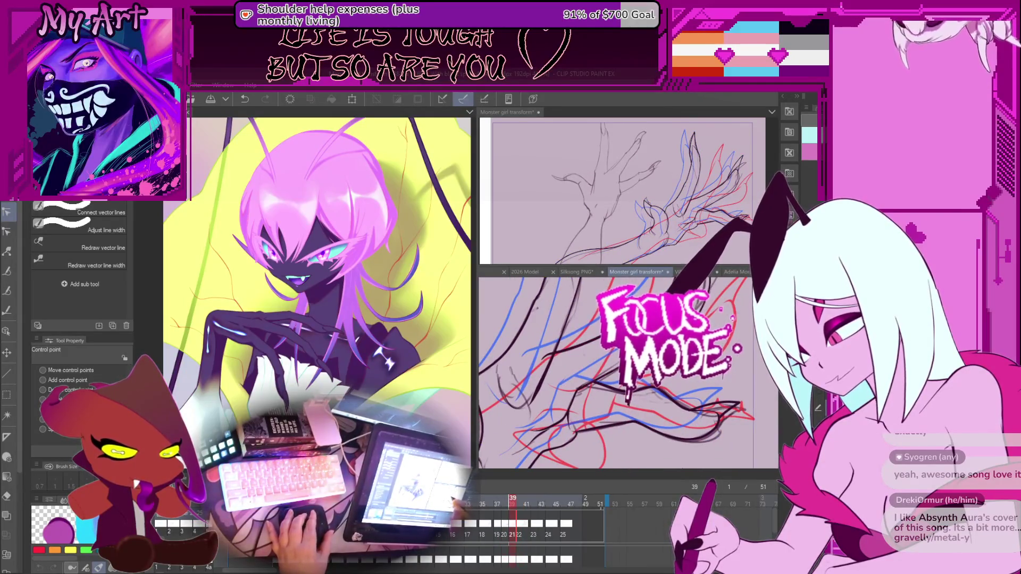
pyautogui.scroll(5, 606, 372)
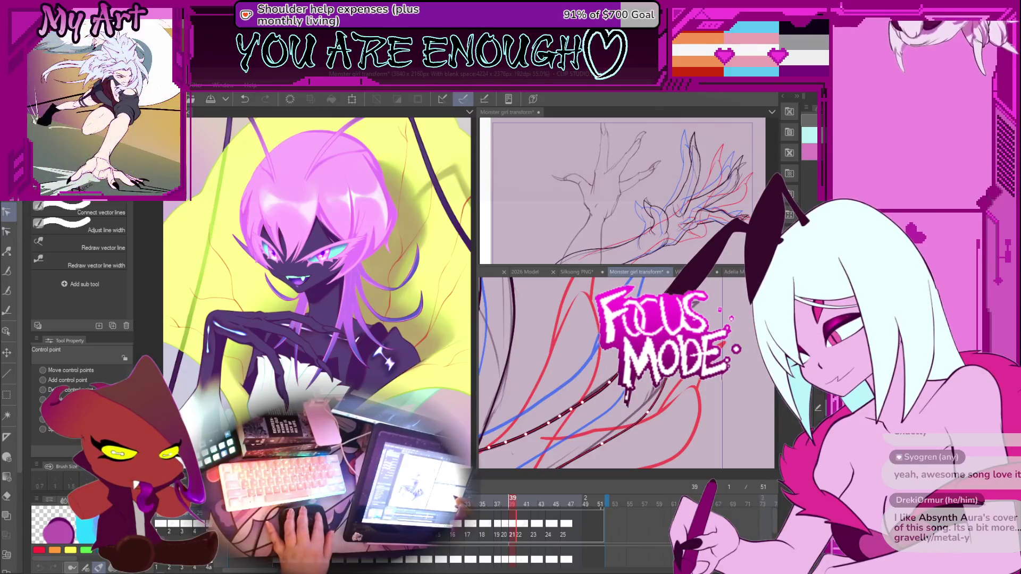
pyautogui.scroll(2, 627, 372)
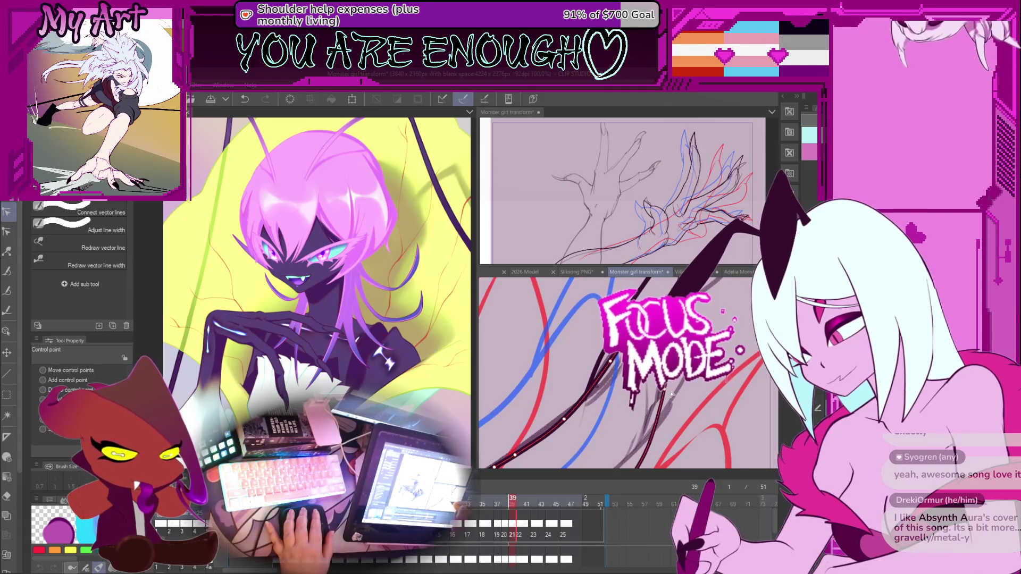
pyautogui.moveTo(664, 392)
pyautogui.mouseDown()
pyautogui.moveTo(622, 351)
pyautogui.moveTo(585, 345)
pyautogui.moveTo(617, 400)
pyautogui.moveTo(667, 421)
pyautogui.moveTo(664, 381)
pyautogui.moveTo(611, 367)
pyautogui.mouseUp()
# Step: Advance to frame 40 and pick one of its black lines
pyautogui.press('Right')
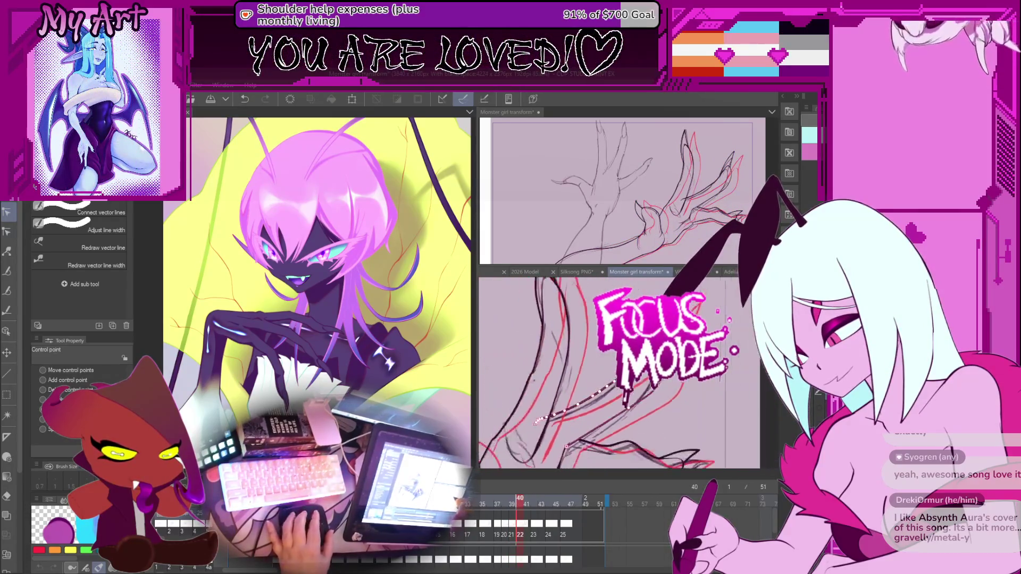
pyautogui.click(545, 420)
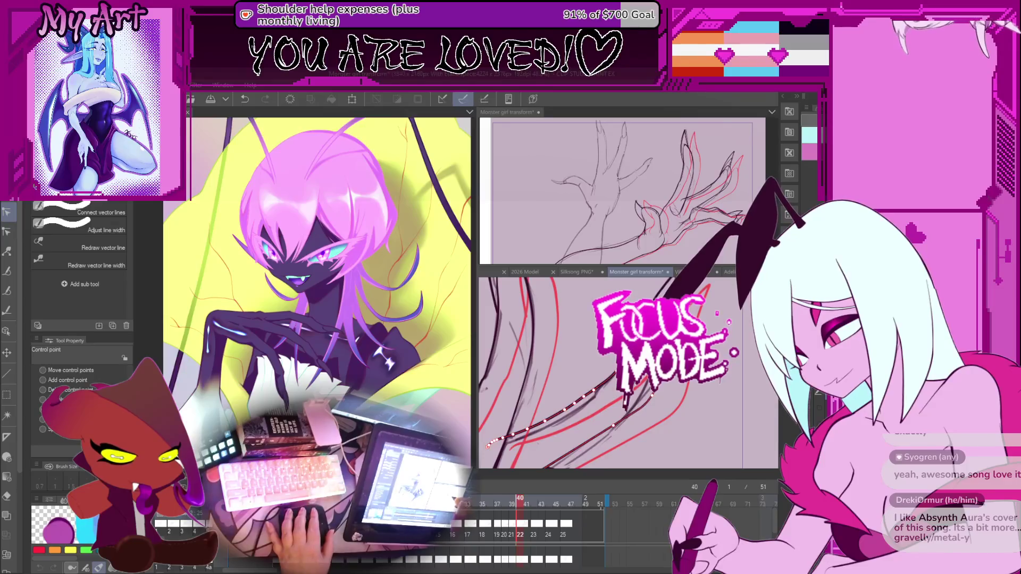
pyautogui.moveTo(648, 392)
pyautogui.mouseDown()
pyautogui.moveTo(595, 377)
pyautogui.moveTo(604, 384)
pyautogui.moveTo(595, 390)
pyautogui.moveTo(562, 382)
pyautogui.mouseUp()
# Step: Lasso the short stroke near the finger and move it down and to the left
pyautogui.press('m')
pyautogui.moveTo(534, 433); pyautogui.dragTo(568, 411)
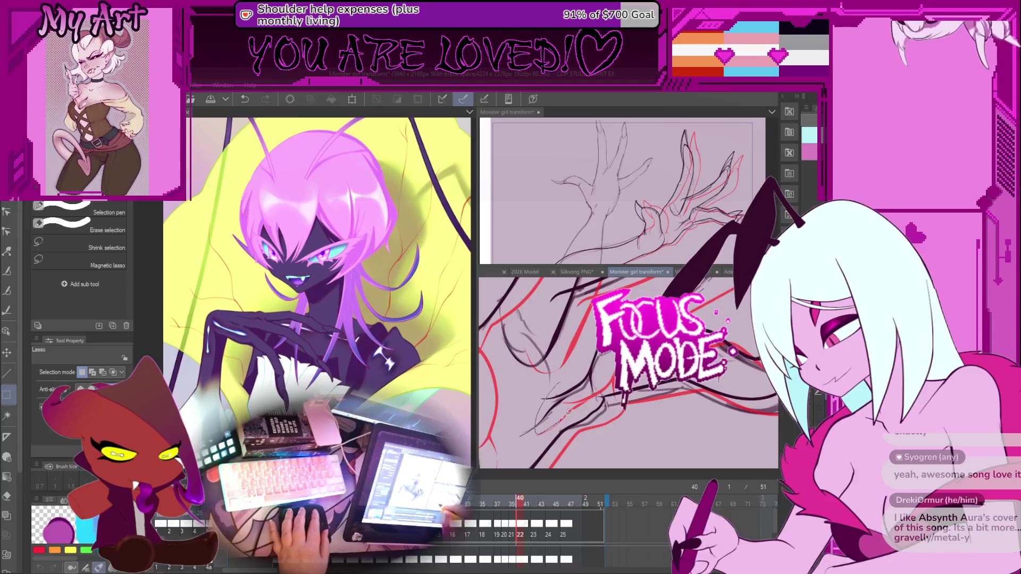
pyautogui.press('o')
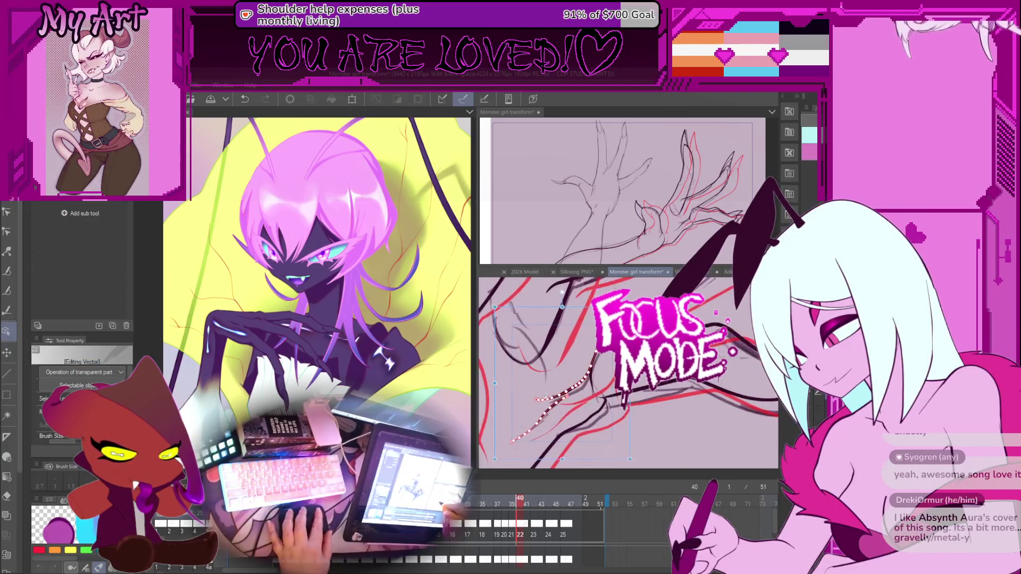
pyautogui.click(559, 379)
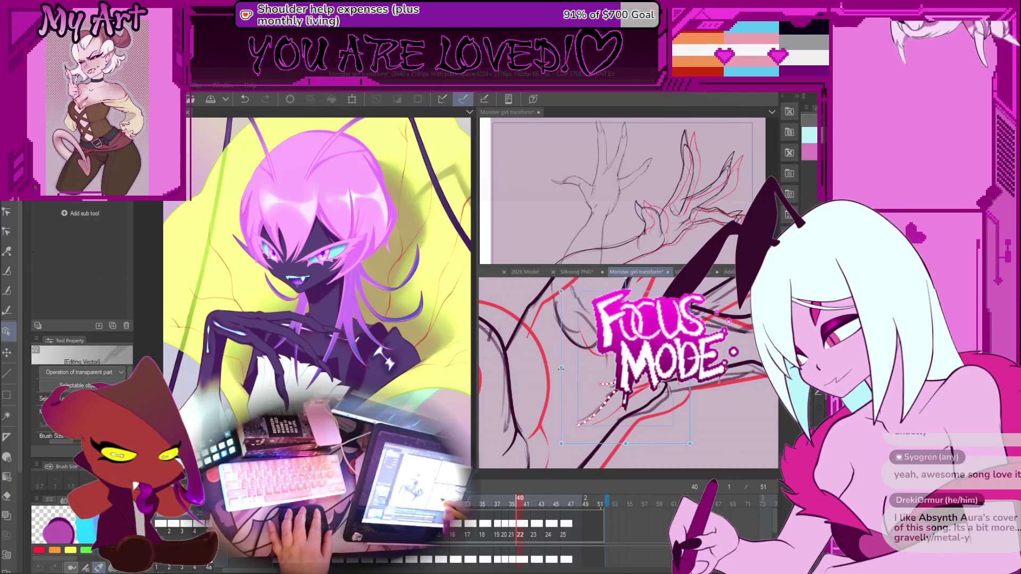
pyautogui.moveTo(623, 440); pyautogui.dragTo(595, 462)
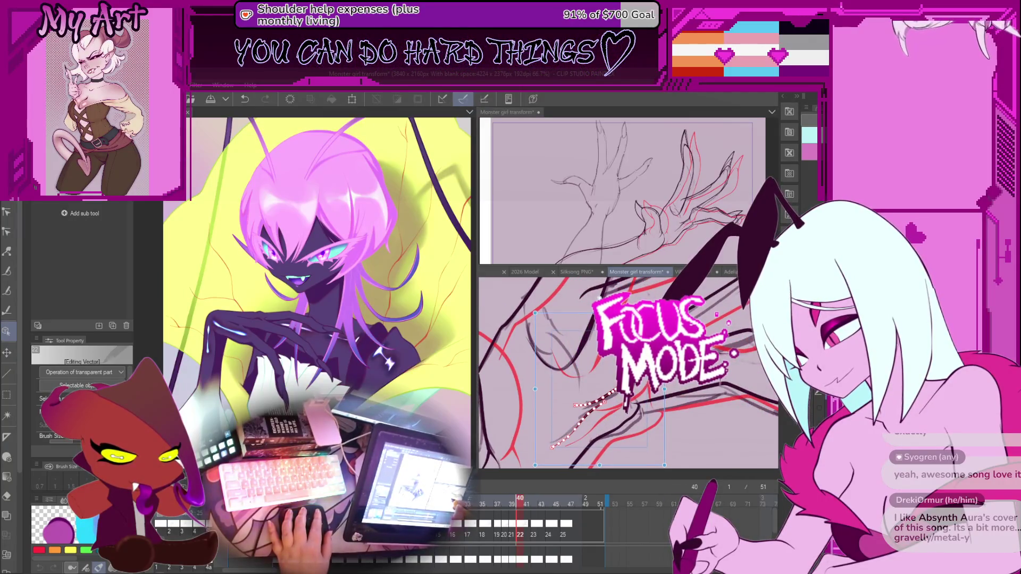
# Step: Switch to Control point editing and select the dark line running up-right
pyautogui.scroll(1, 584, 391)
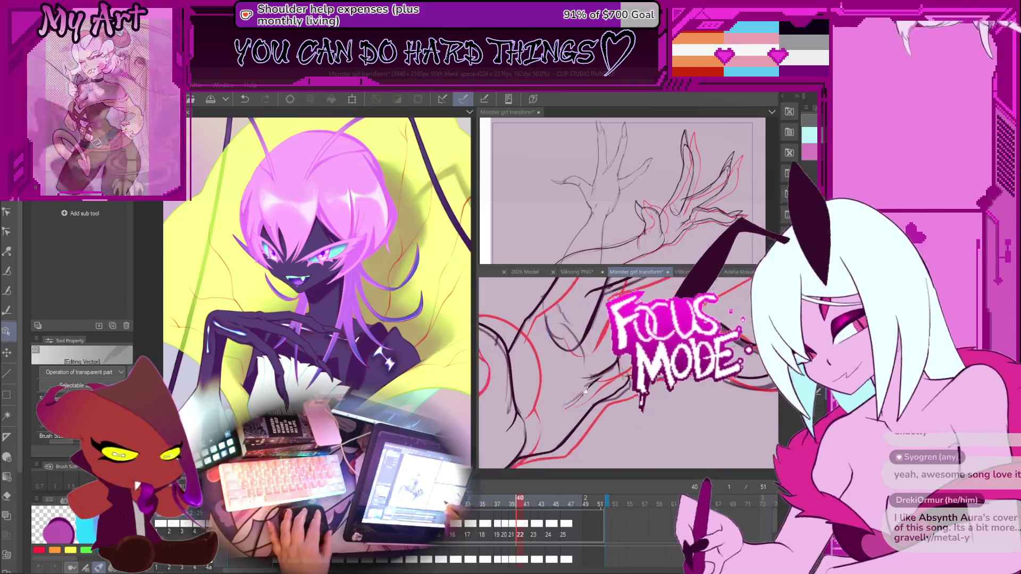
pyautogui.moveTo(584, 391); pyautogui.dragTo(540, 362)
pyautogui.moveTo(625, 349); pyautogui.dragTo(611, 358)
pyautogui.press('y')
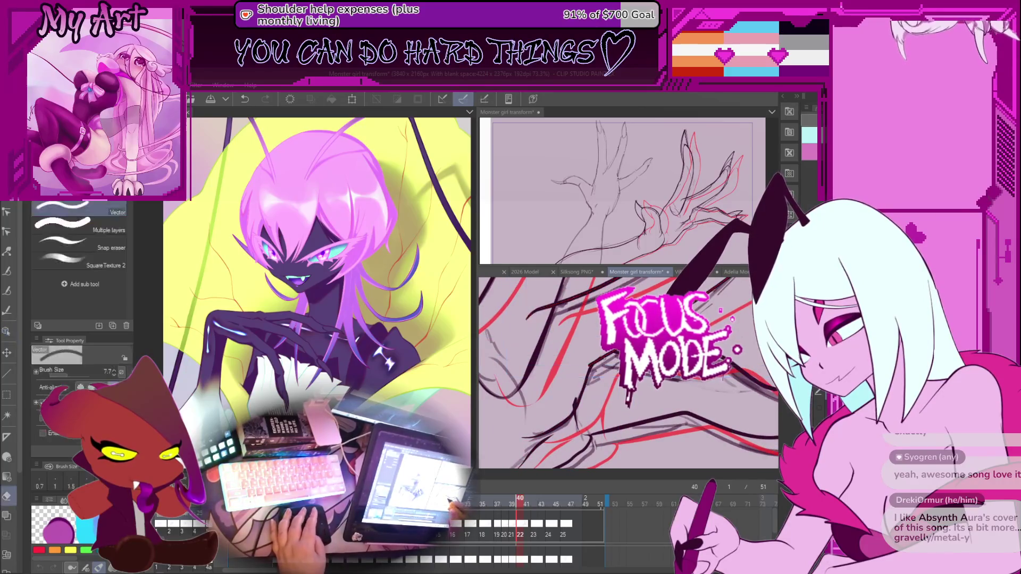
pyautogui.scroll(3, 594, 374)
pyautogui.moveTo(594, 374); pyautogui.dragTo(537, 436)
pyautogui.click(580, 388)
# Step: Drag the dark claw line's end point slightly up and to the right
pyautogui.click(530, 441)
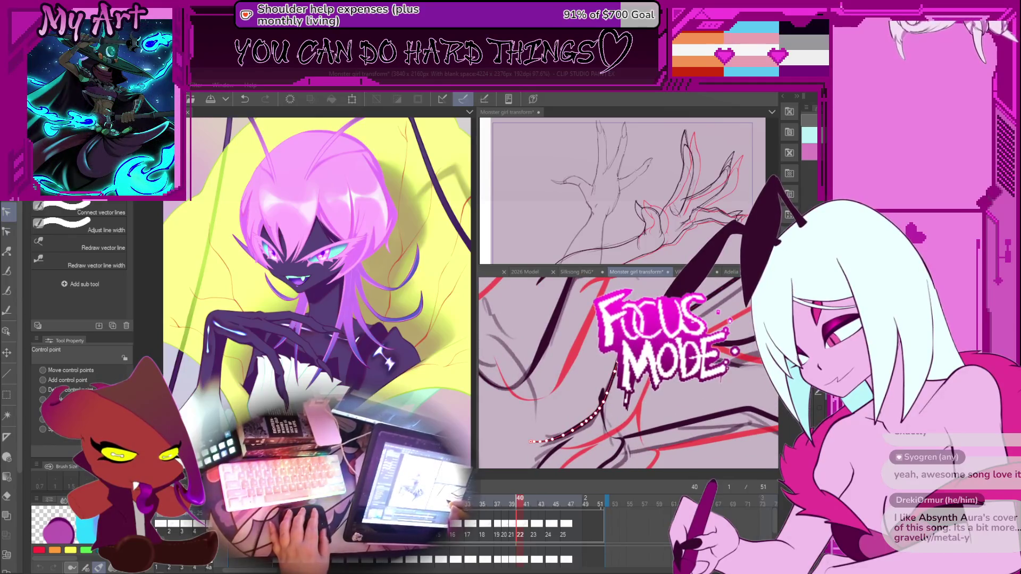
pyautogui.moveTo(620, 400); pyautogui.dragTo(628, 387)
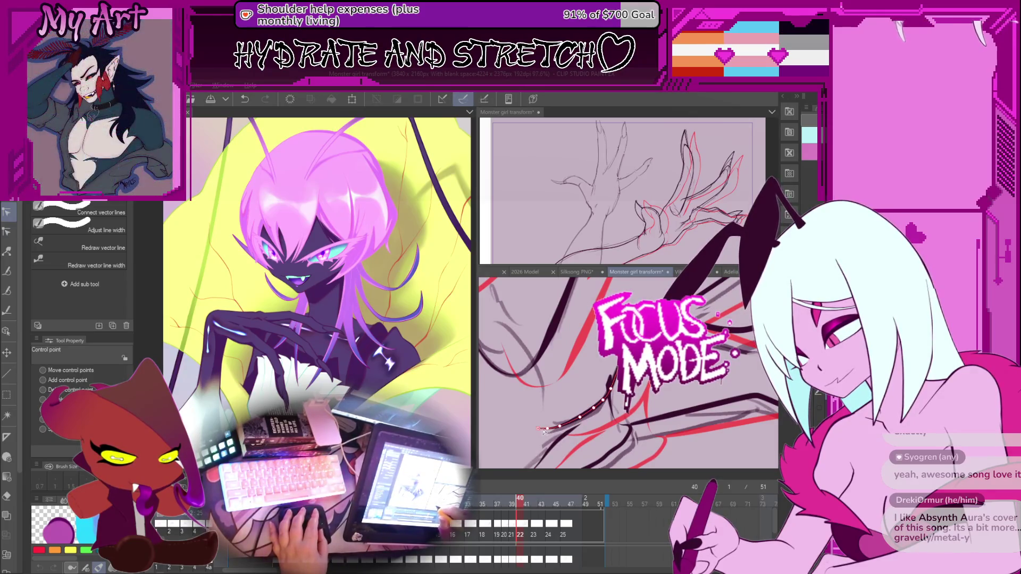
pyautogui.click(540, 433)
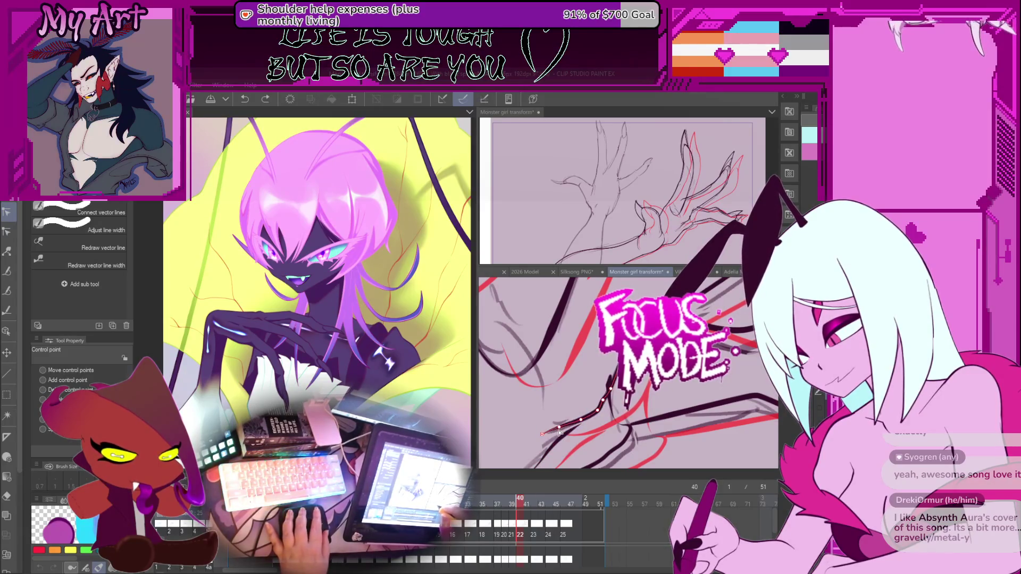
pyautogui.moveTo(541, 431); pyautogui.dragTo(547, 424)
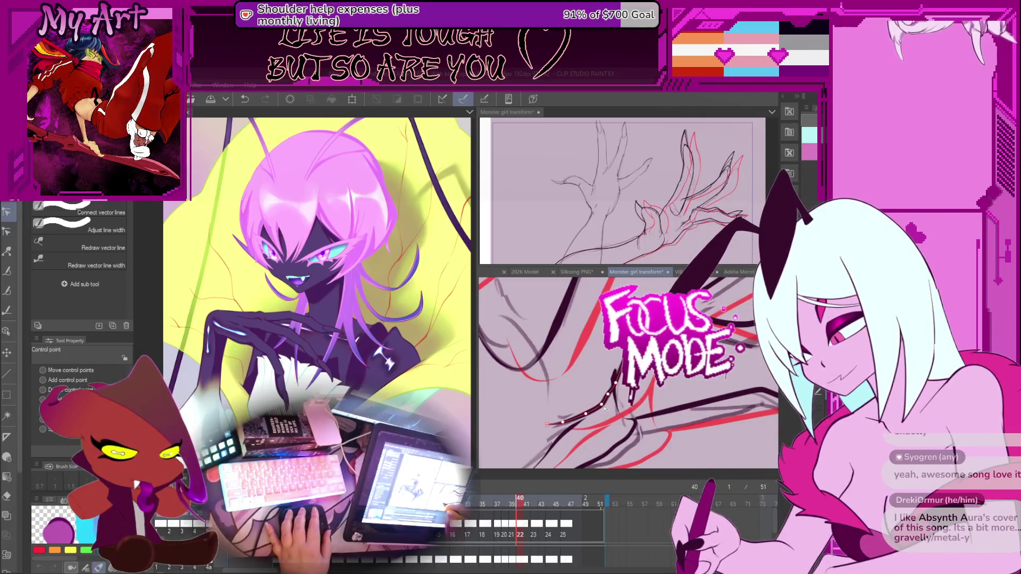
# Step: Select the line ending near the fingertip, rotate the view, and reset zoom to 100%
pyautogui.moveTo(610, 398); pyautogui.dragTo(589, 394)
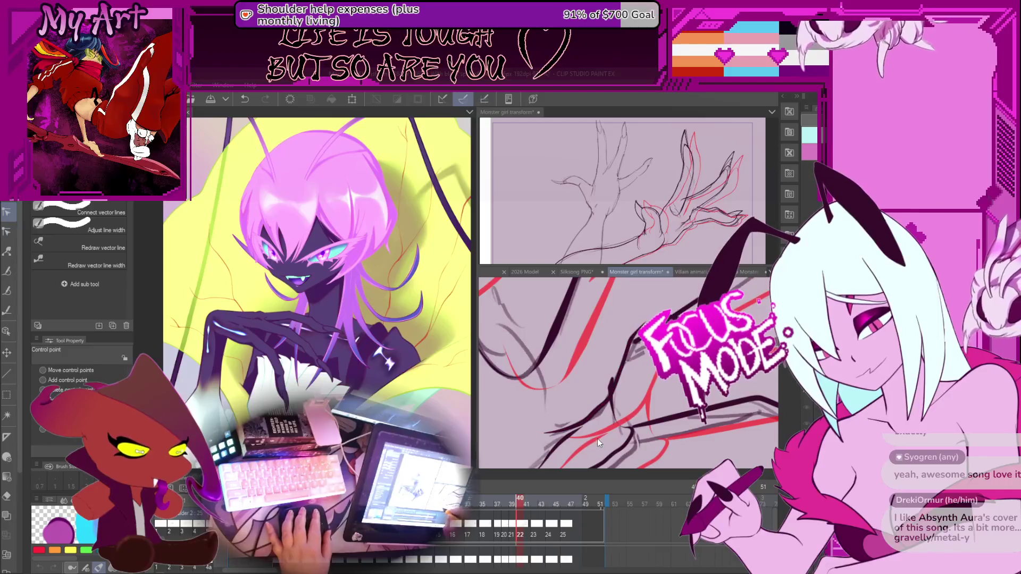
pyautogui.click(584, 428)
pyautogui.moveTo(583, 440); pyautogui.dragTo(595, 414)
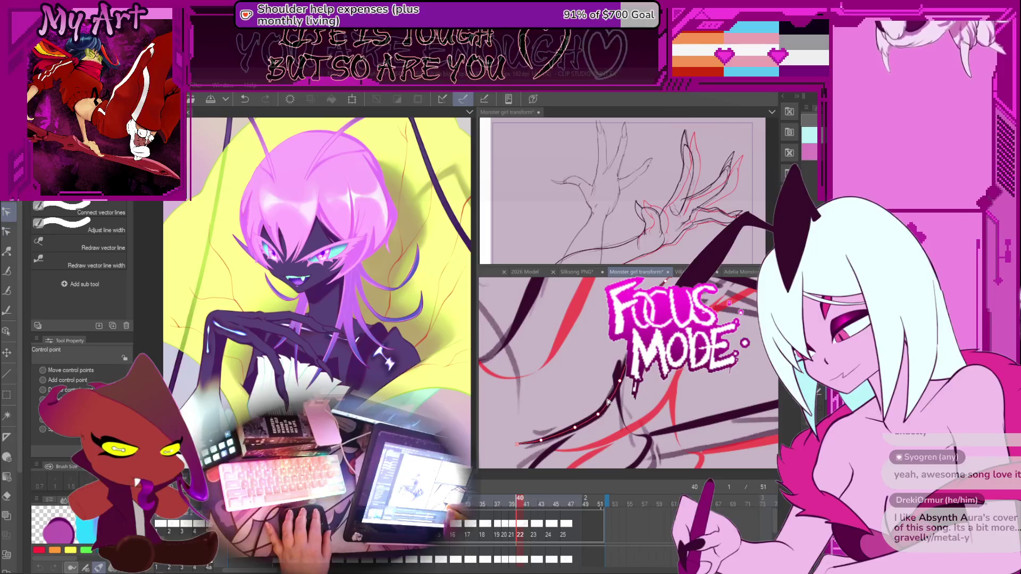
pyautogui.moveTo(608, 401)
pyautogui.mouseDown()
pyautogui.moveTo(595, 412)
pyautogui.moveTo(613, 385)
pyautogui.moveTo(608, 367)
pyautogui.moveTo(605, 377)
pyautogui.mouseUp()
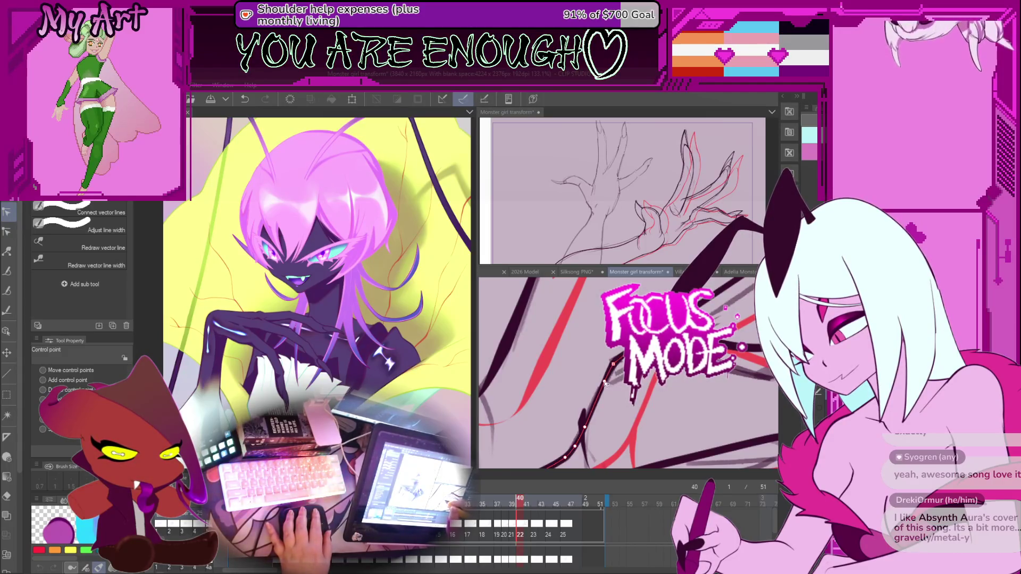
pyautogui.hotkey('ctrl', 'alt', '0')
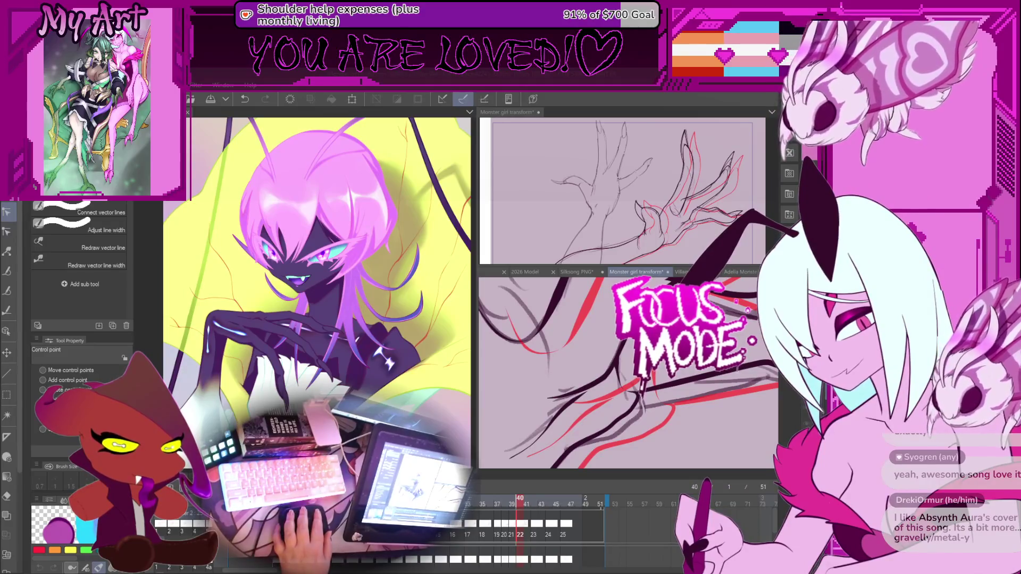
pyautogui.scroll(-3, 545, 372)
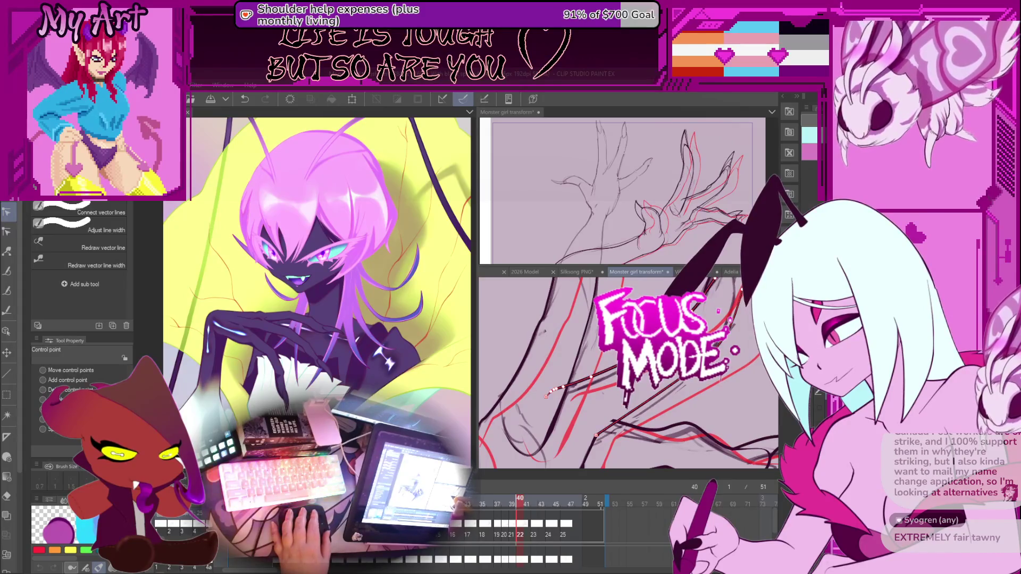
pyautogui.moveTo(557, 394); pyautogui.dragTo(591, 372)
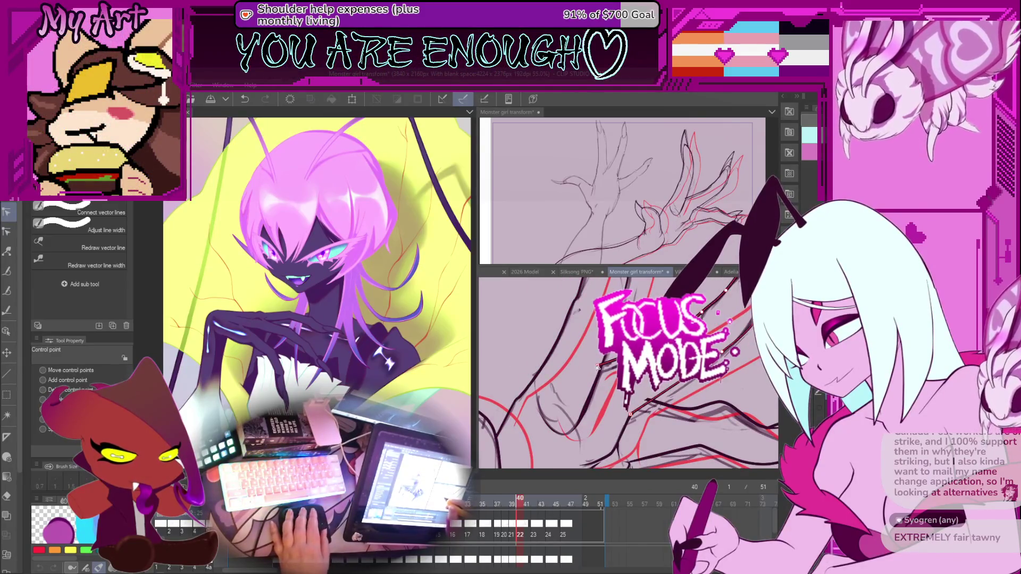
pyautogui.moveTo(679, 353)
pyautogui.mouseDown()
pyautogui.moveTo(598, 390)
pyautogui.moveTo(587, 375)
pyautogui.moveTo(611, 393)
pyautogui.mouseUp()
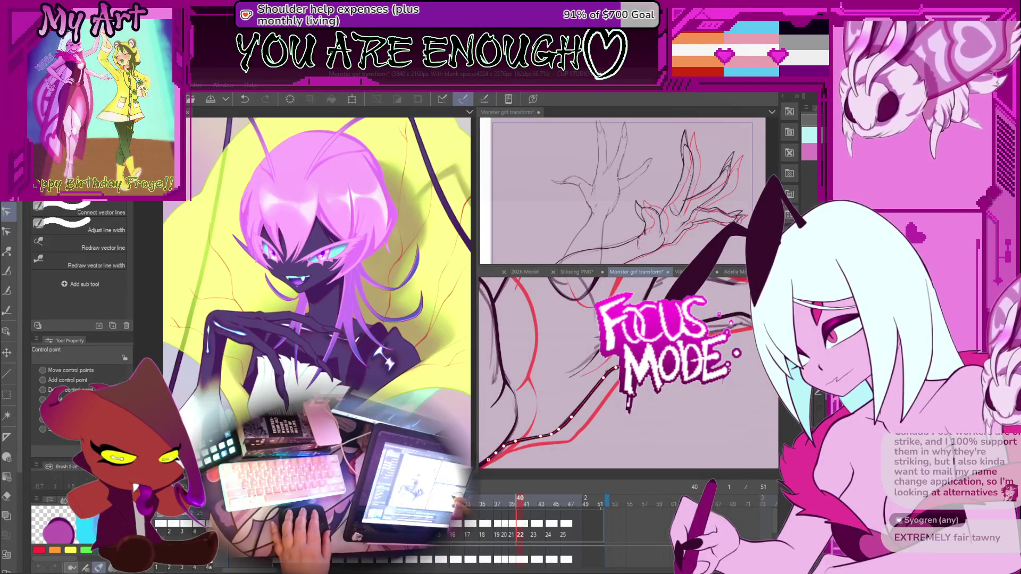
pyautogui.scroll(1, 581, 409)
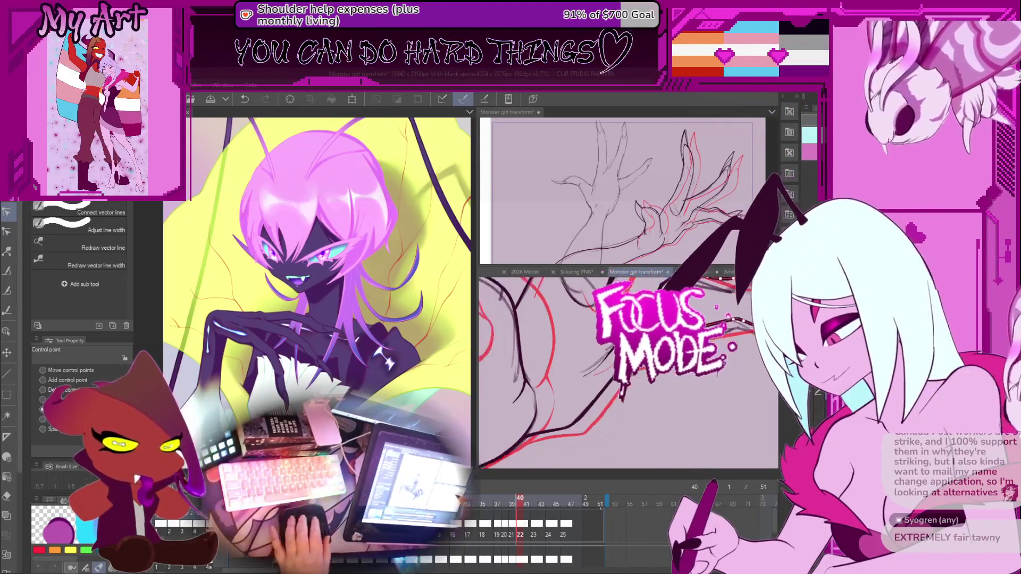
pyautogui.scroll(-2, 608, 375)
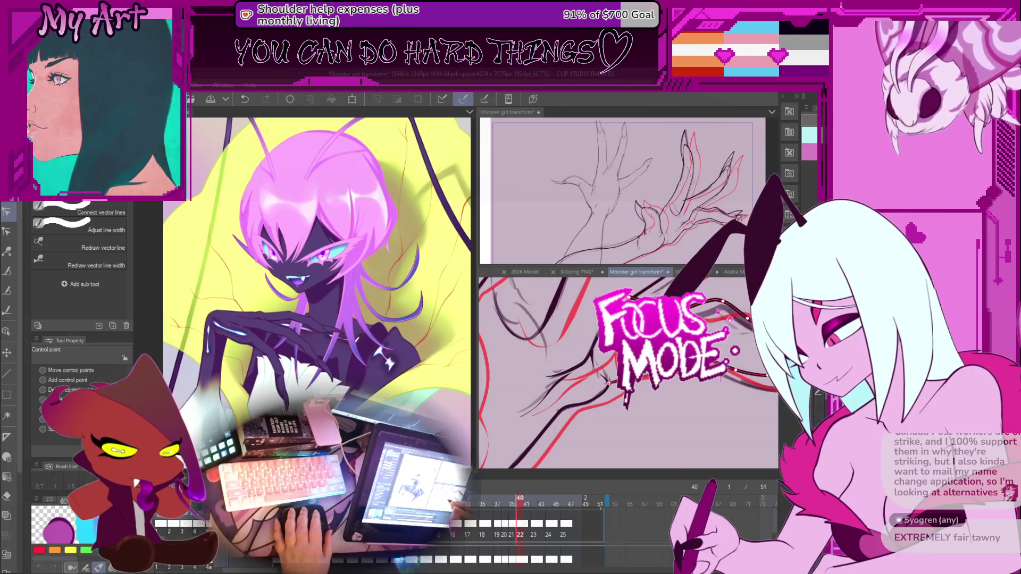
pyautogui.scroll(3, 596, 341)
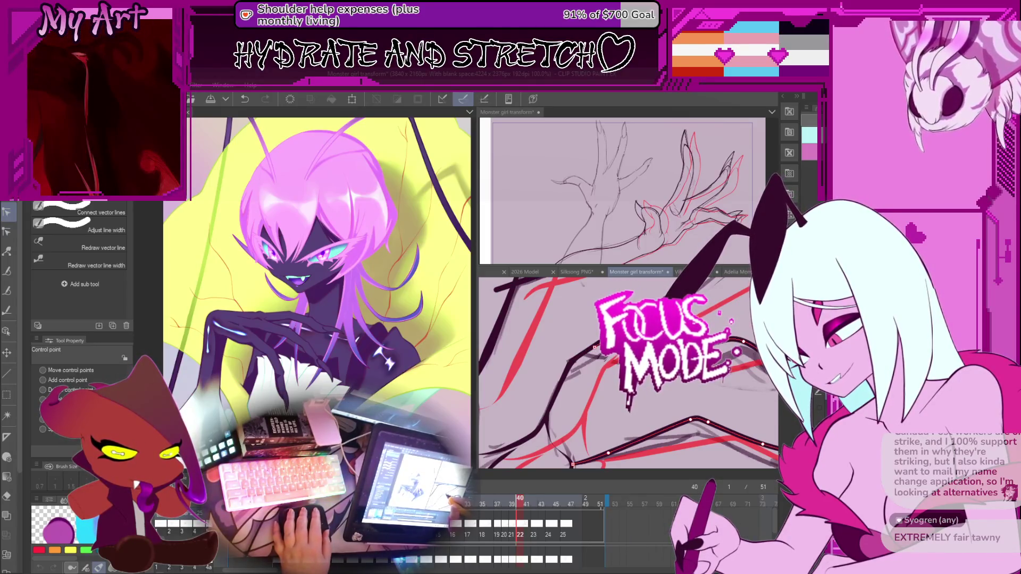
pyautogui.click(611, 400)
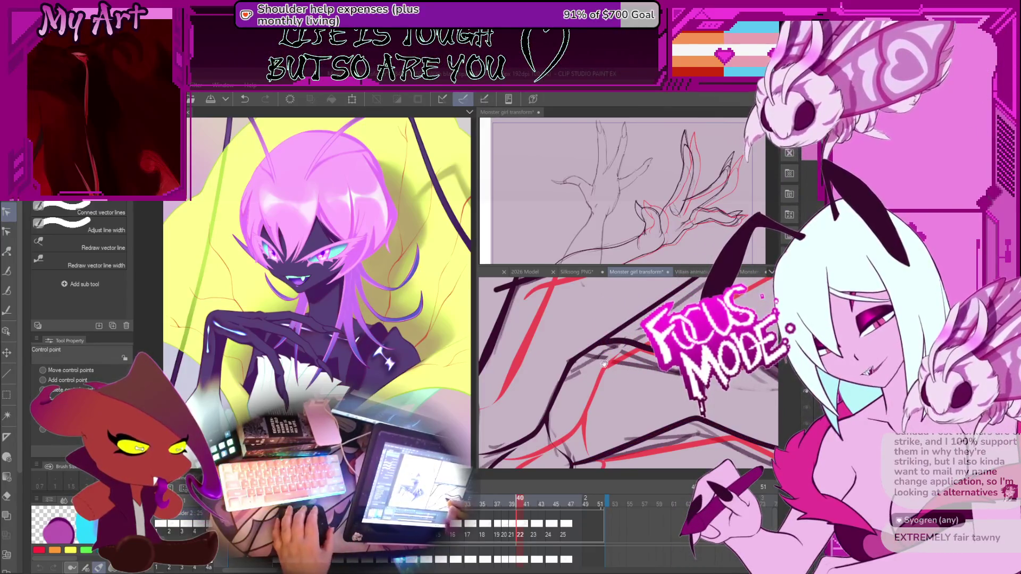
# Step: Select and deselect the bottom dark line, then rotate the view around the hand
pyautogui.click(592, 436)
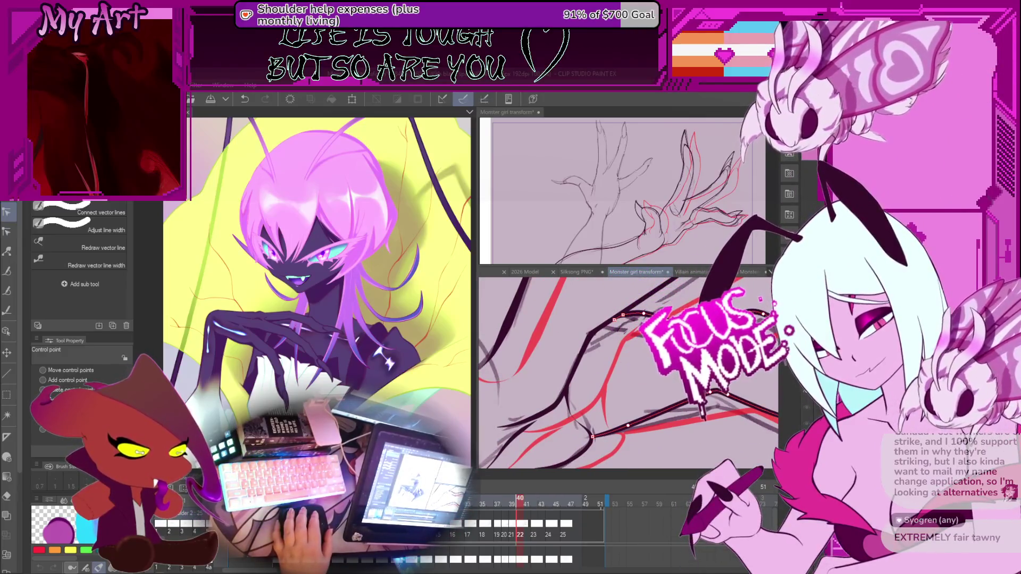
pyautogui.click(576, 318)
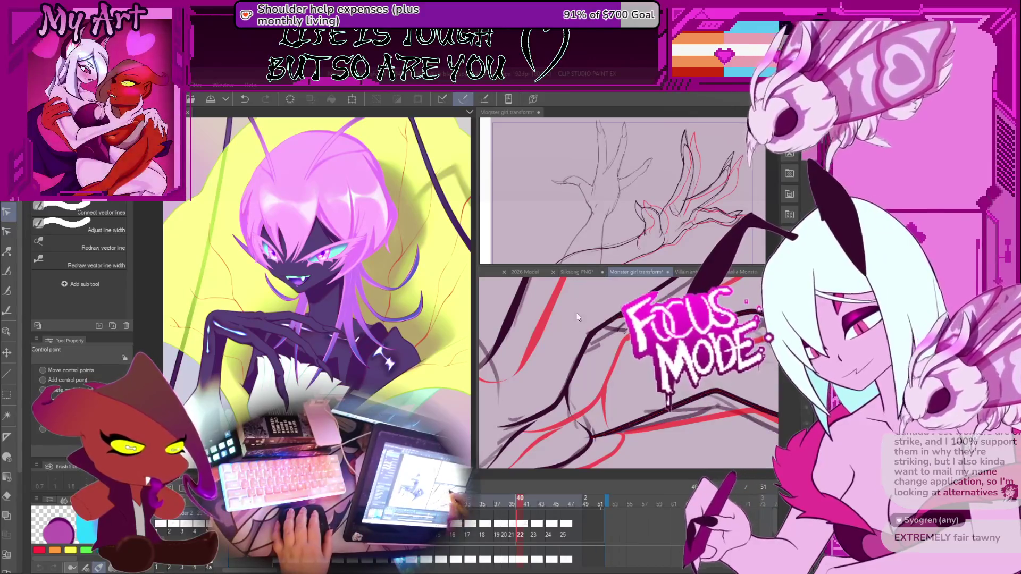
pyautogui.moveTo(577, 318)
pyautogui.mouseDown()
pyautogui.moveTo(598, 330)
pyautogui.moveTo(597, 363)
pyautogui.mouseUp()
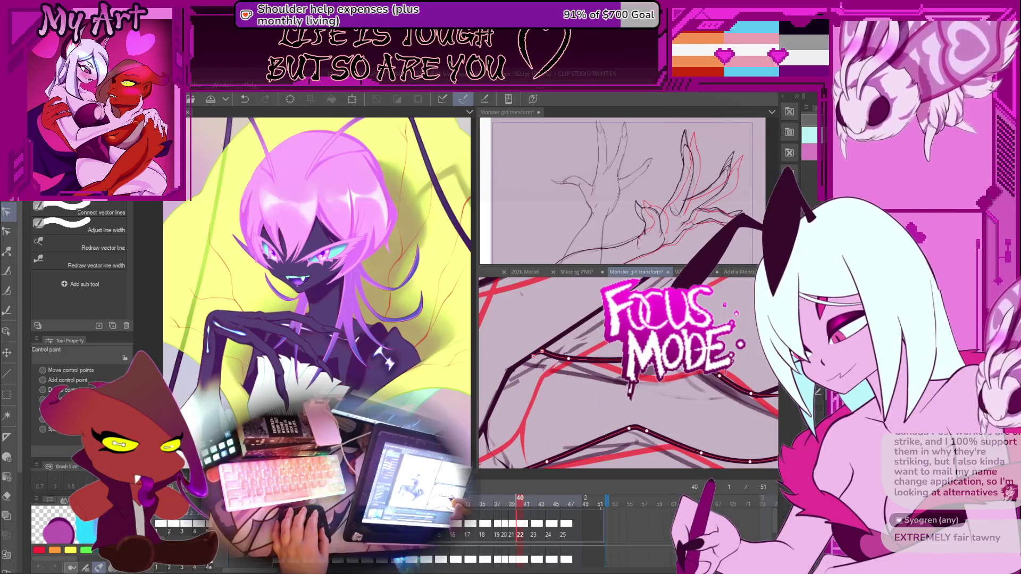
pyautogui.moveTo(597, 363)
pyautogui.mouseDown()
pyautogui.moveTo(633, 348)
pyautogui.moveTo(604, 344)
pyautogui.mouseUp()
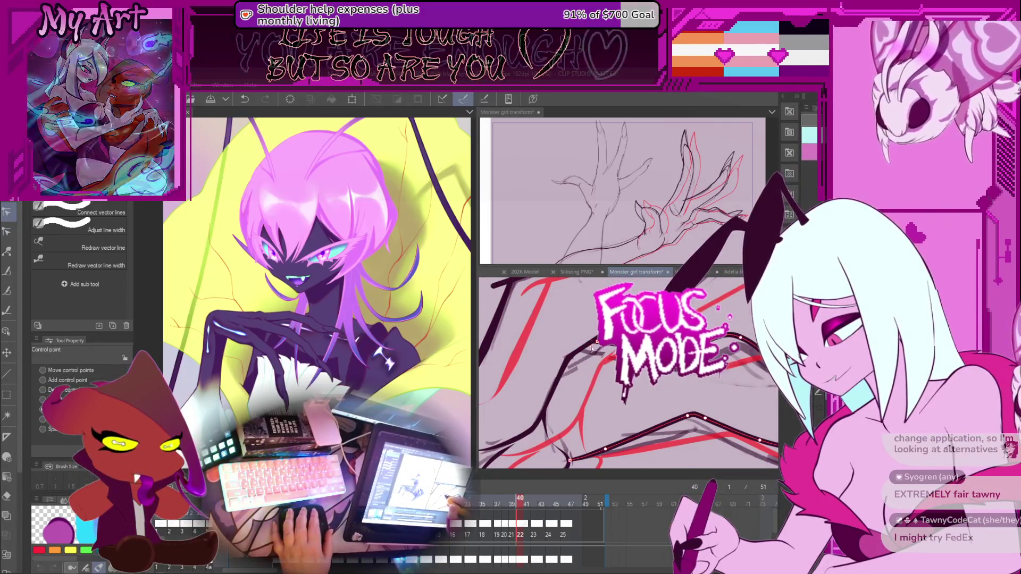
pyautogui.moveTo(604, 344); pyautogui.dragTo(582, 346)
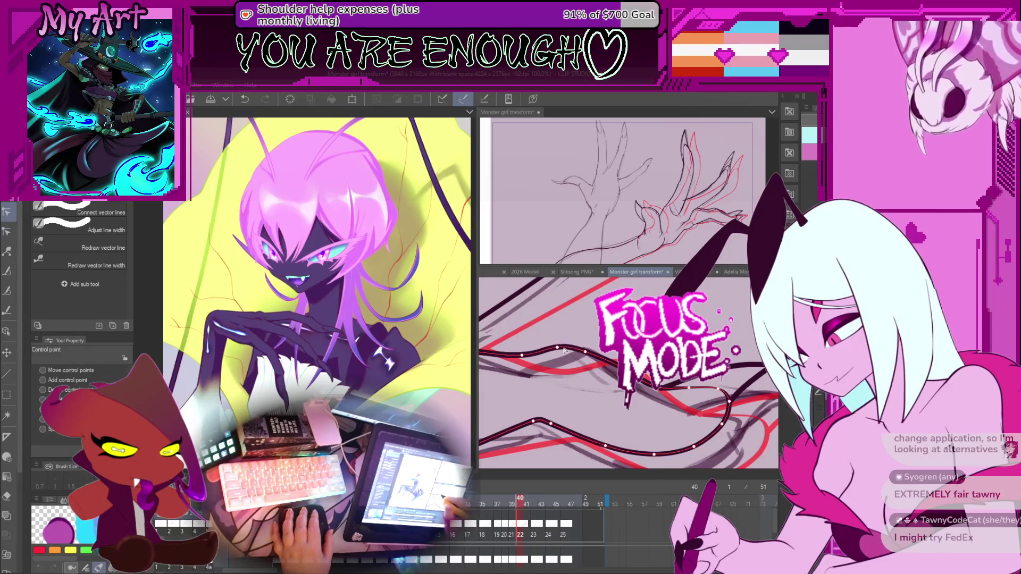
# Step: Undo the last line adjustment on frame 40 and reposition the close-up diagonally
pyautogui.hotkey('ctrl', 'z')
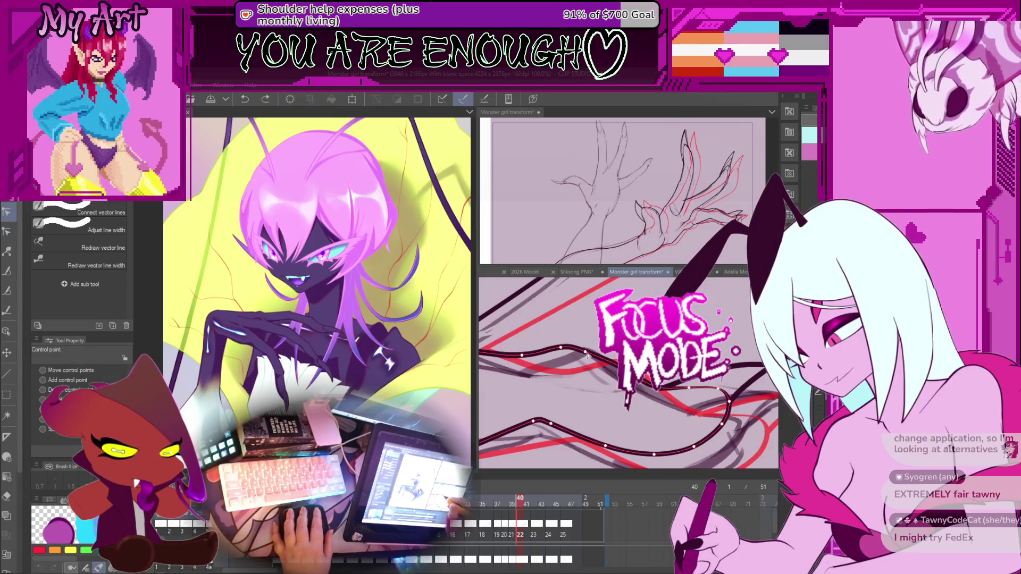
pyautogui.hotkey('ctrl', 'y')
pyautogui.moveTo(587, 355)
pyautogui.mouseDown()
pyautogui.moveTo(581, 344)
pyautogui.moveTo(608, 334)
pyautogui.mouseUp()
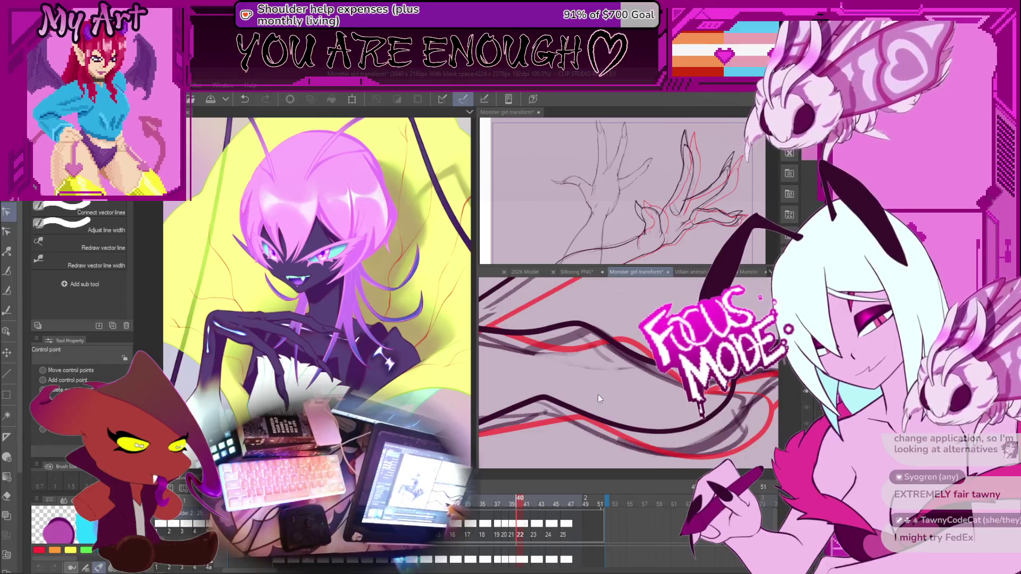
pyautogui.moveTo(598, 379); pyautogui.dragTo(609, 368)
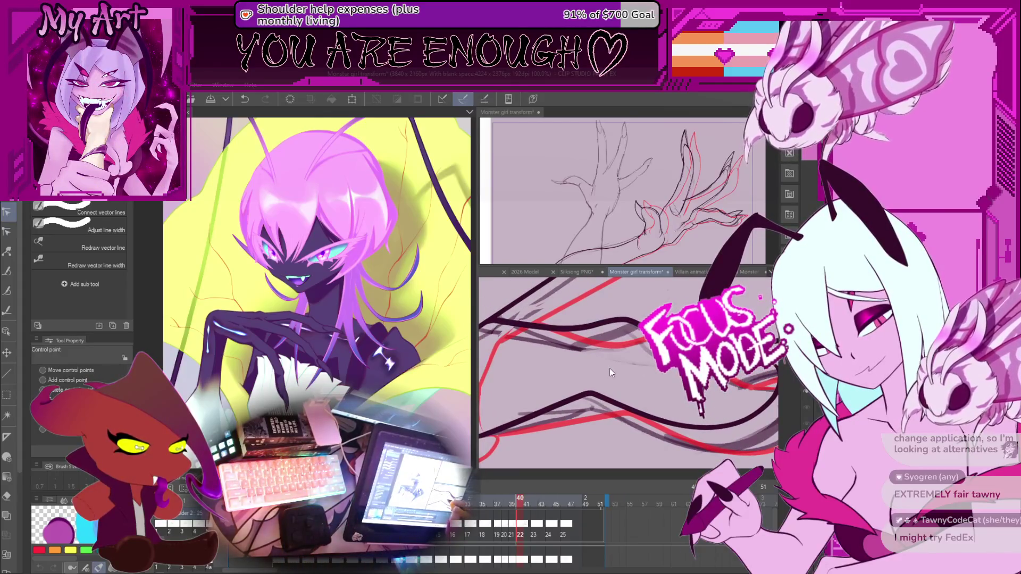
pyautogui.moveTo(609, 368); pyautogui.dragTo(590, 399)
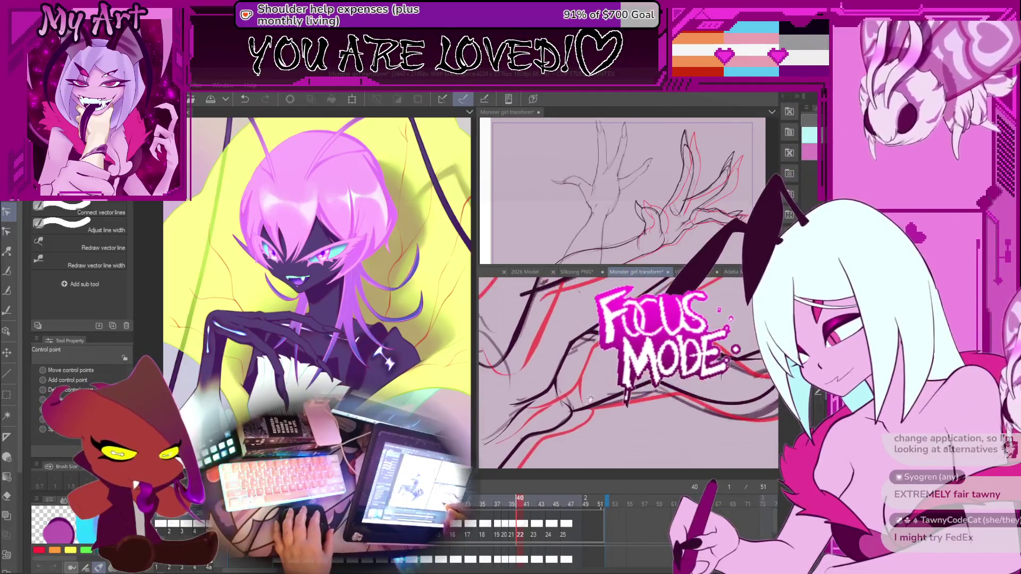
# Step: Show the claw lines' control points, then step back to frame 39
pyautogui.click(649, 386)
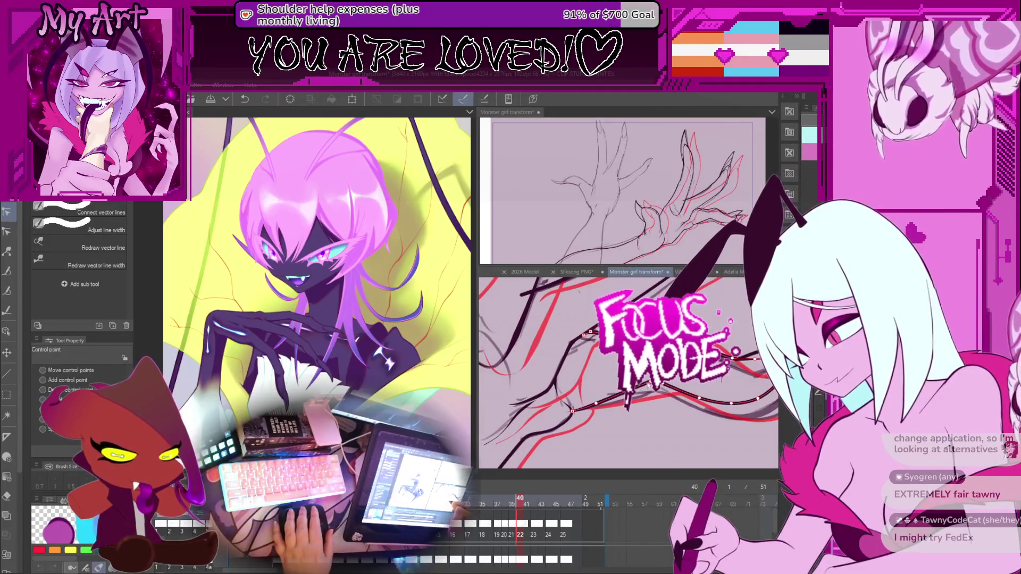
pyautogui.moveTo(663, 386)
pyautogui.mouseDown()
pyautogui.moveTo(615, 386)
pyautogui.moveTo(644, 396)
pyautogui.moveTo(659, 384)
pyautogui.mouseUp()
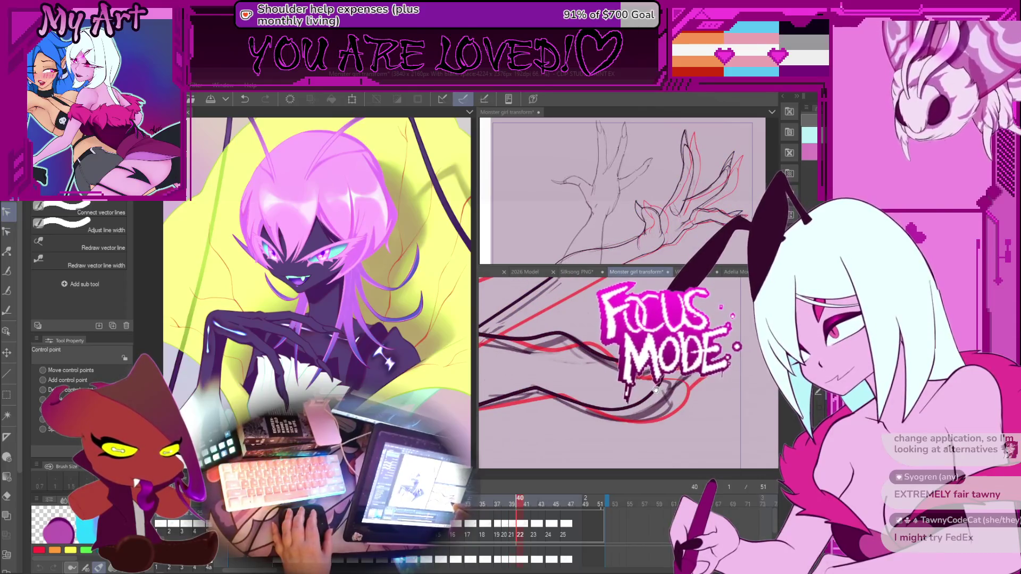
pyautogui.press('Left')
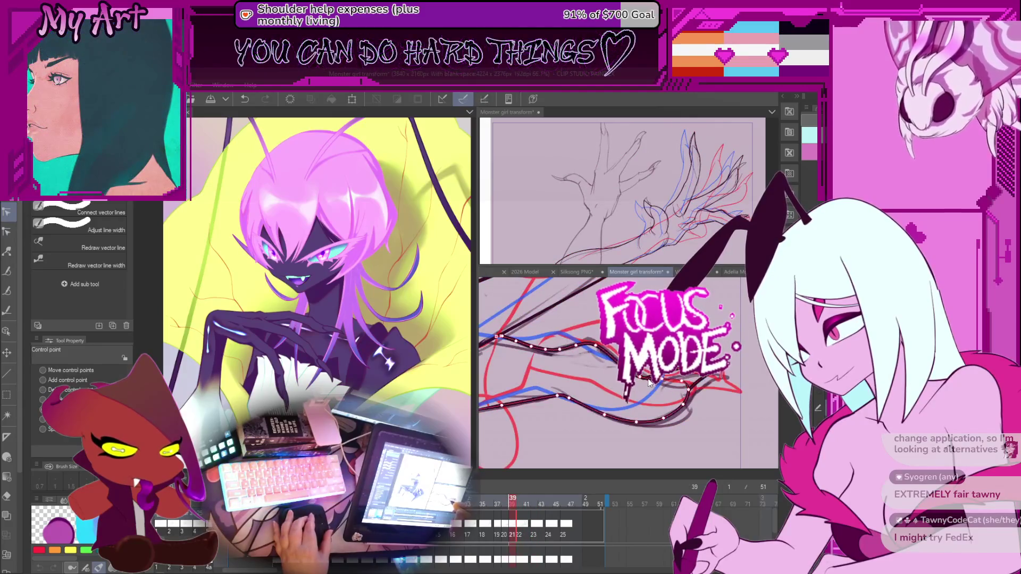
# Step: Flip back and forth between frames 39 and 40 to compare the lines
pyautogui.press('Right')
pyautogui.press('Left')
pyautogui.press('Right')
pyautogui.press('Left')
pyautogui.press('Right')
pyautogui.press('Left')
pyautogui.press('Right')
# Step: Inspect the redrawn claw lines' control points and recheck against frame 39
pyautogui.click(599, 340)
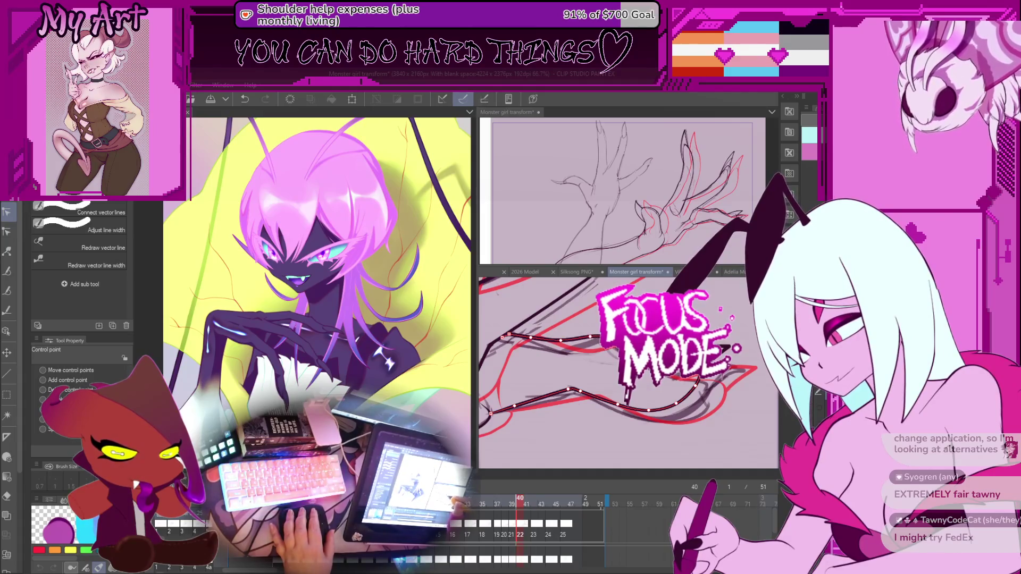
pyautogui.scroll(-5, 624, 404)
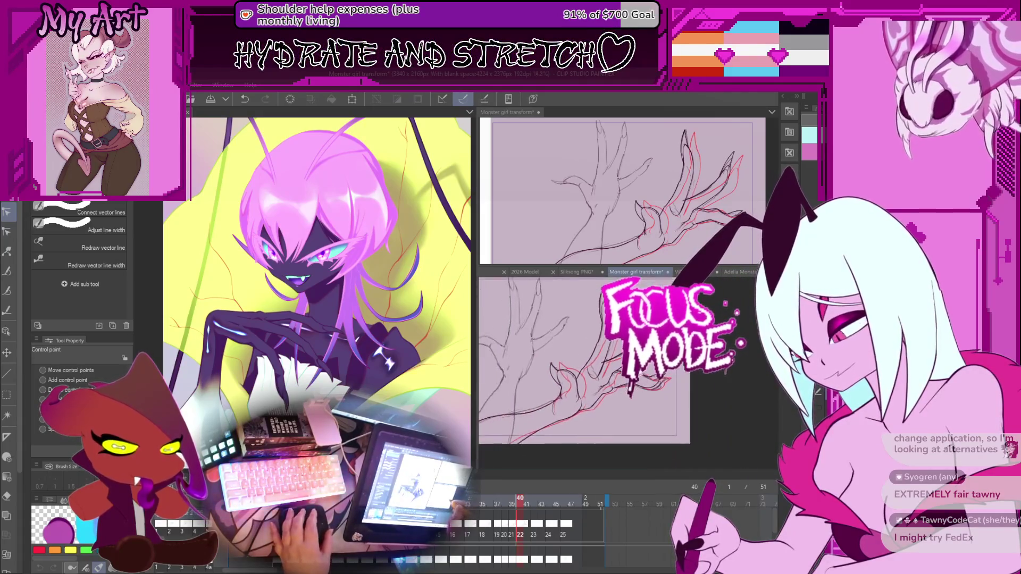
pyautogui.press(',')
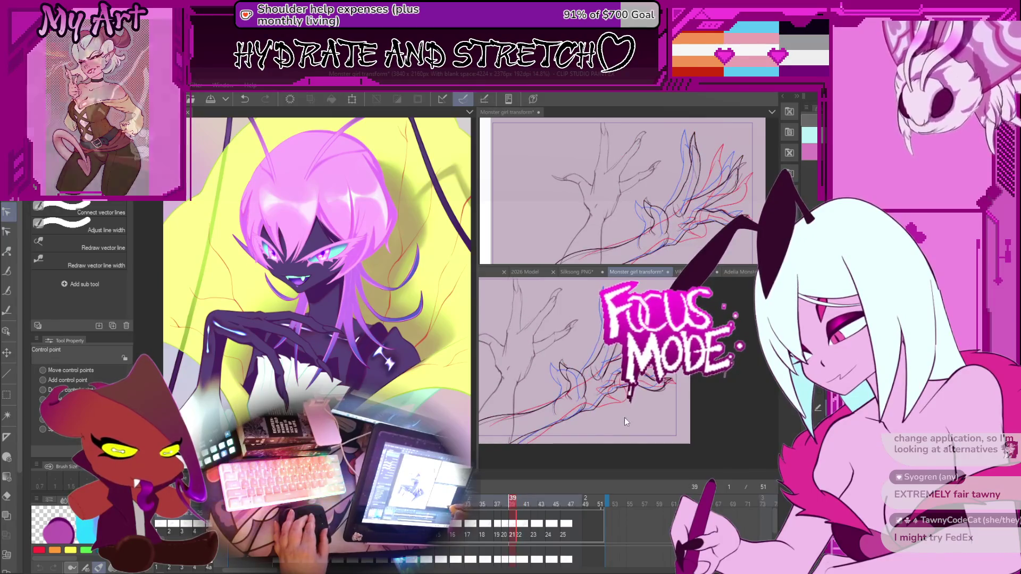
pyautogui.press('.')
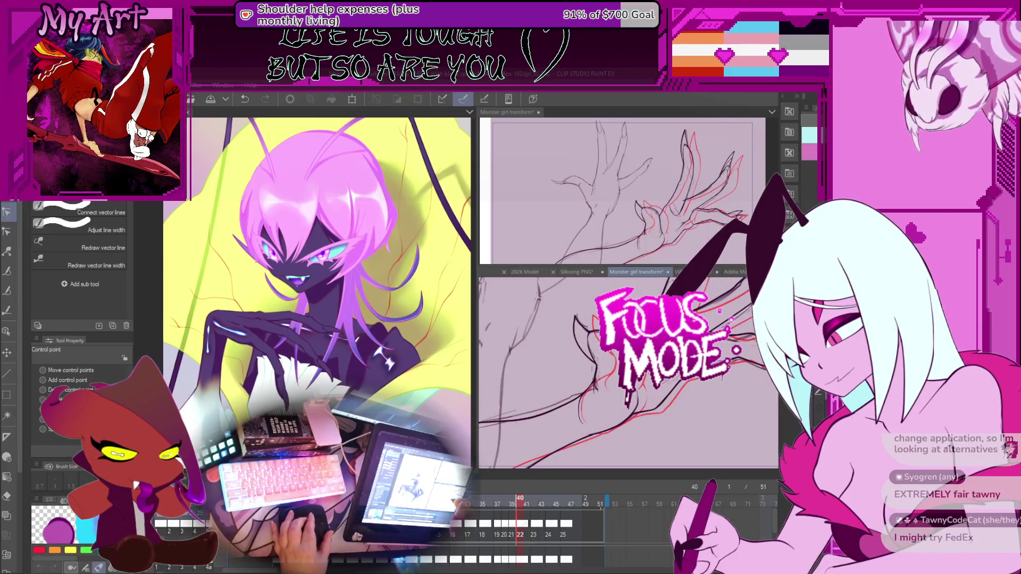
# Step: Zoom out to the whole canvas and lasso around the hand's lines
pyautogui.hotkey('ctrl', '-')
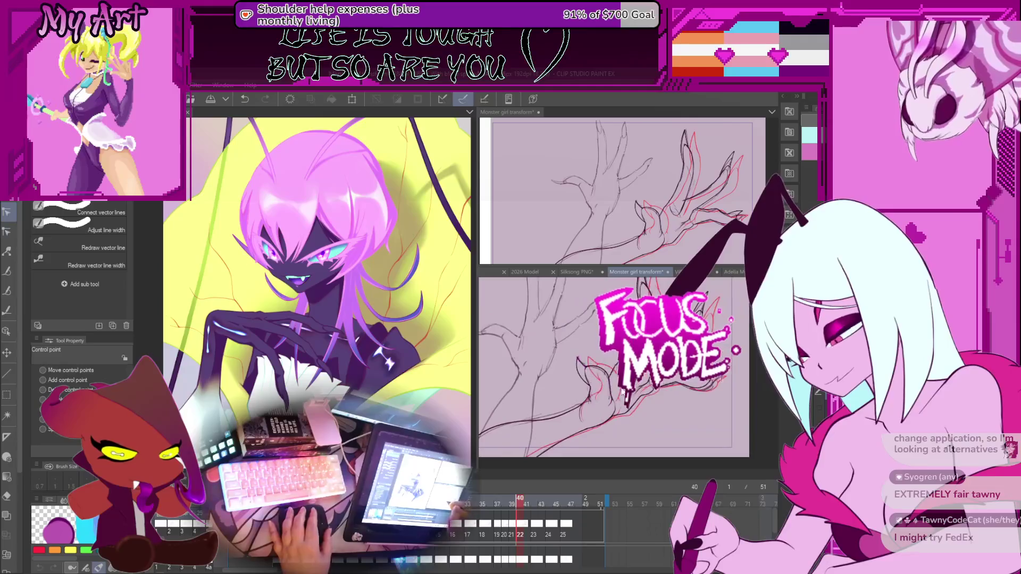
pyautogui.press('m')
pyautogui.hotkey('ctrl', '-')
pyautogui.moveTo(541, 396)
pyautogui.mouseDown()
pyautogui.moveTo(690, 393)
pyautogui.moveTo(582, 327)
pyautogui.moveTo(591, 348)
pyautogui.mouseUp()
# Step: Jump to frame 42 and lasso its hand lines for transforming with the Object tool
pyautogui.press('o')
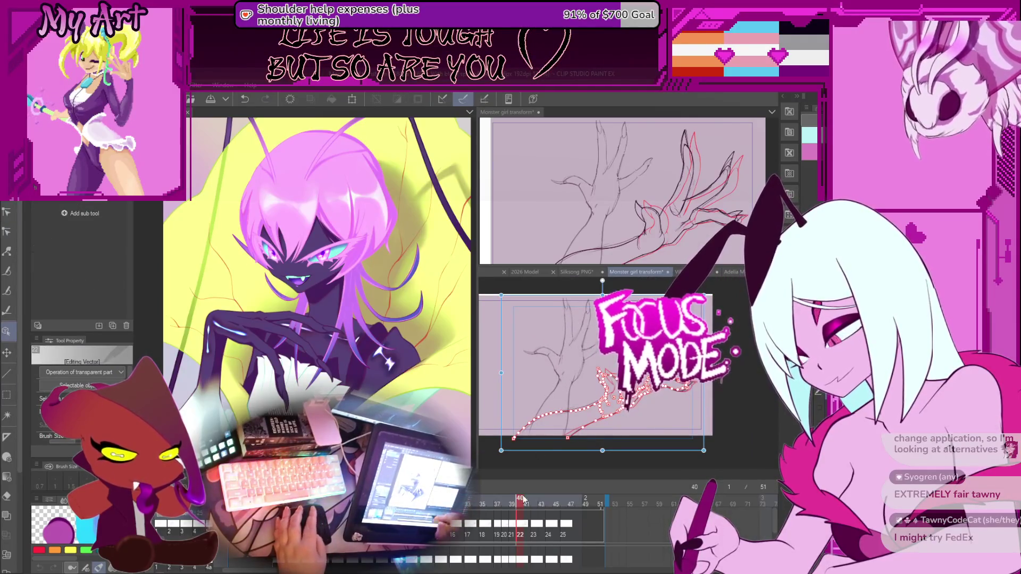
pyautogui.click(536, 527)
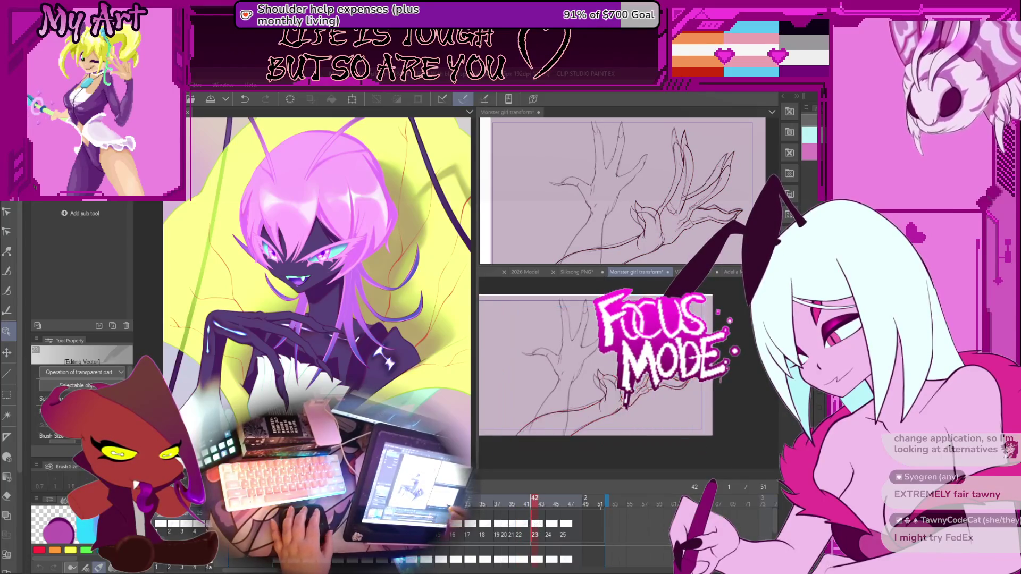
pyautogui.scroll(3, 588, 339)
pyautogui.press('m')
pyautogui.moveTo(592, 332); pyautogui.dragTo(648, 430)
pyautogui.hotkey('ctrl', 'd')
pyautogui.press('o')
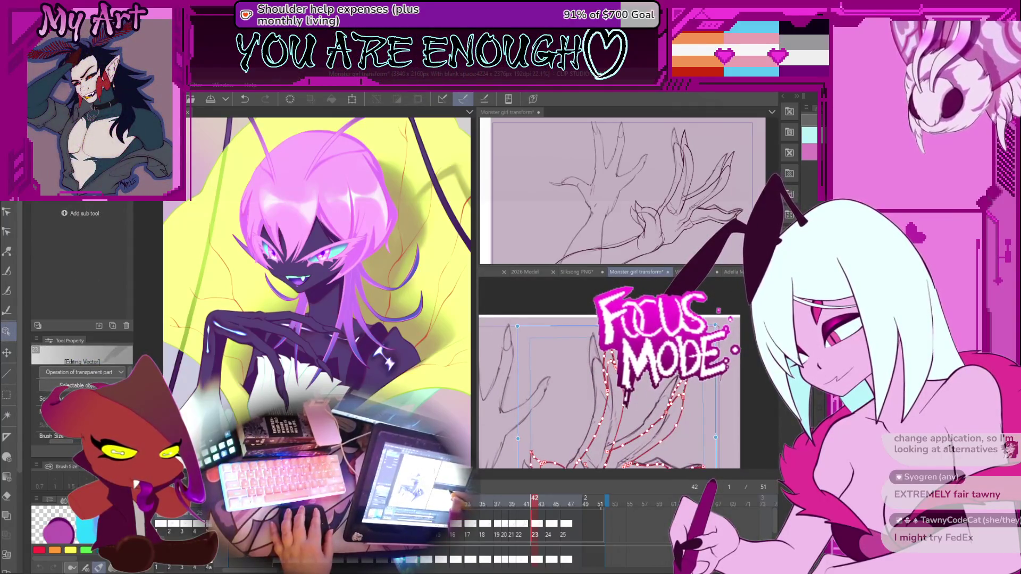
# Step: Level the tilted selection of hand lines and compare frame 42 against frame 40
pyautogui.moveTo(608, 390); pyautogui.dragTo(607, 353)
pyautogui.hotkey('ctrl', 'z')
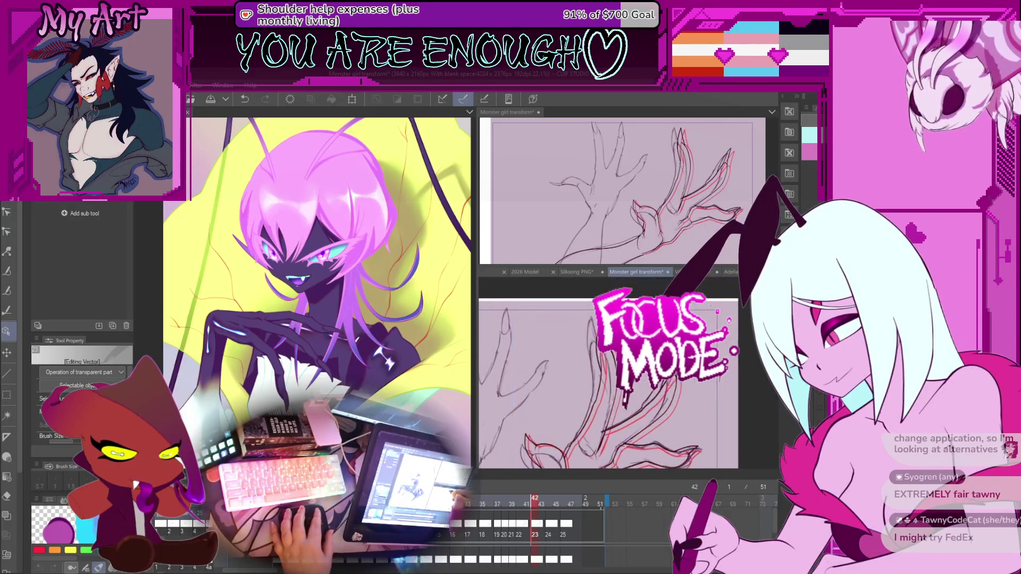
pyautogui.moveTo(608, 291); pyautogui.dragTo(600, 362)
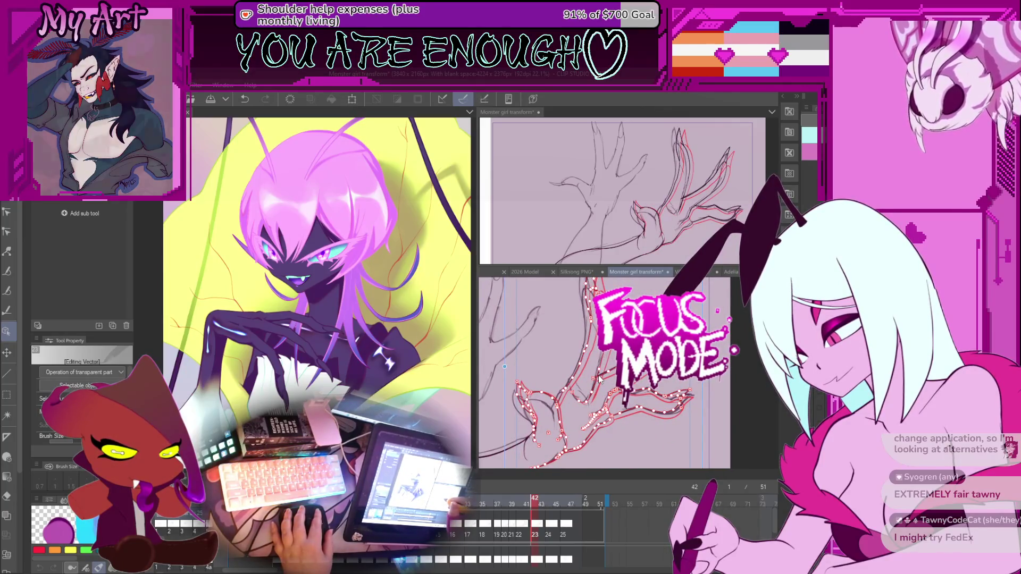
pyautogui.moveTo(600, 379)
pyautogui.mouseDown()
pyautogui.moveTo(592, 365)
pyautogui.moveTo(585, 386)
pyautogui.moveTo(559, 393)
pyautogui.moveTo(540, 383)
pyautogui.moveTo(594, 389)
pyautogui.mouseUp()
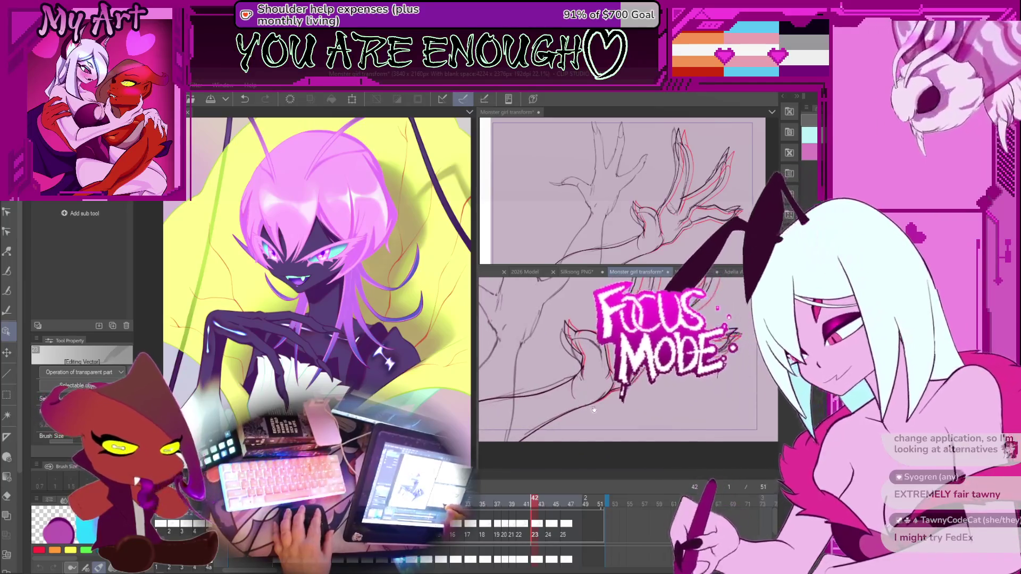
pyautogui.scroll(3, 580, 395)
pyautogui.scroll(2, 595, 373)
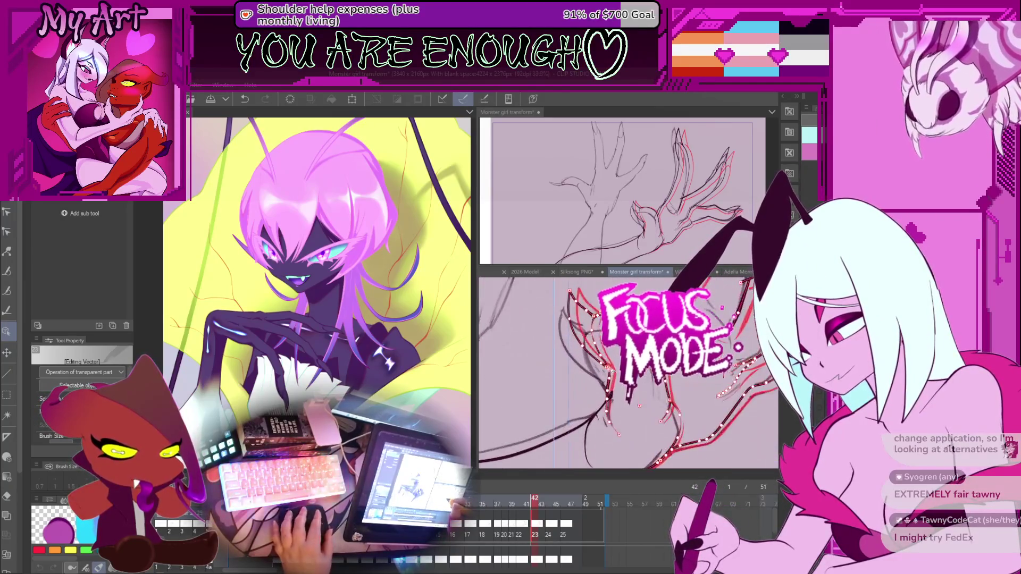
pyautogui.hotkey('ctrl', 'Left')
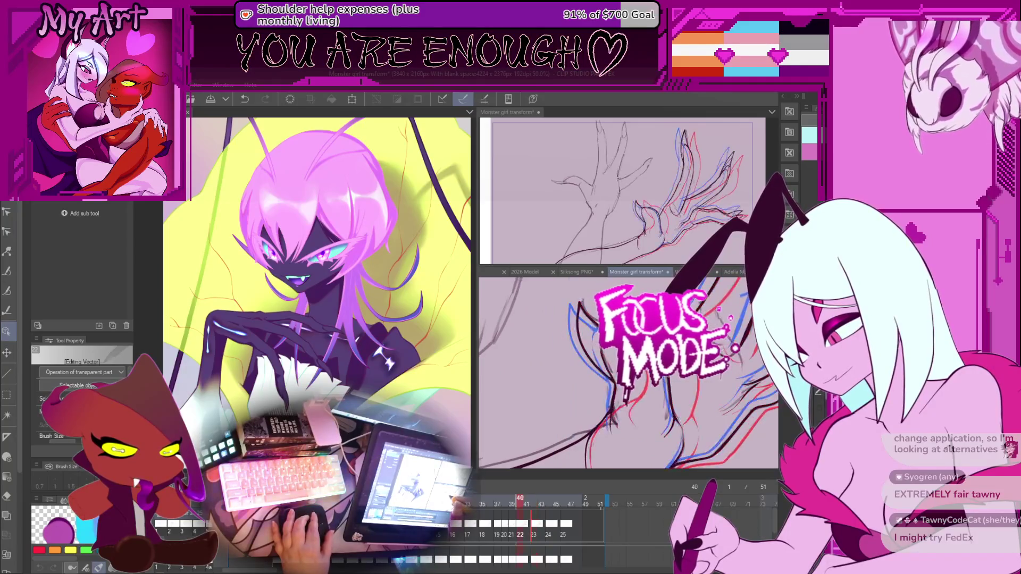
pyautogui.hotkey('ctrl', 'Right')
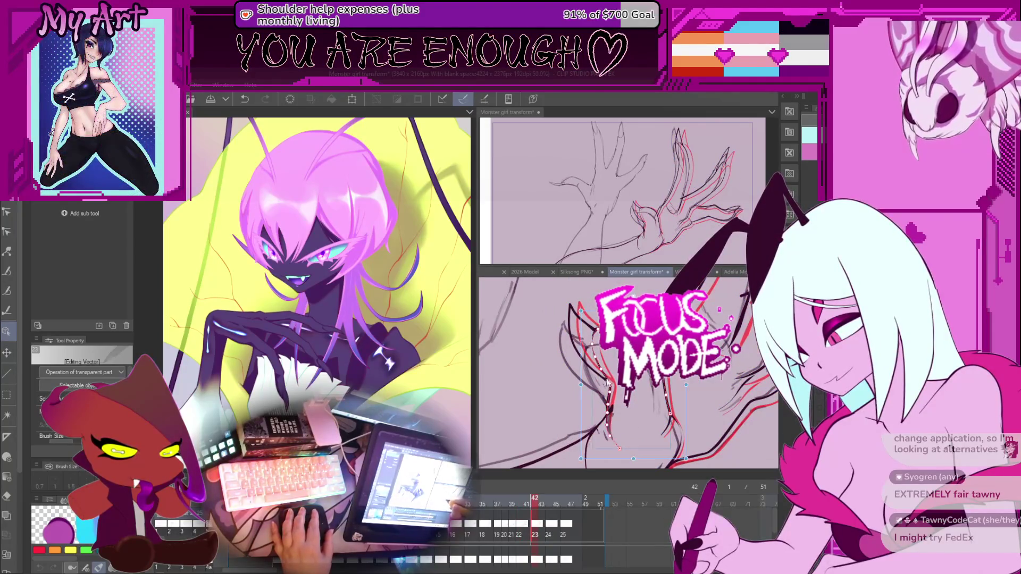
# Step: Widen the selected claw stroke leftward to match the red rough
pyautogui.click(609, 403)
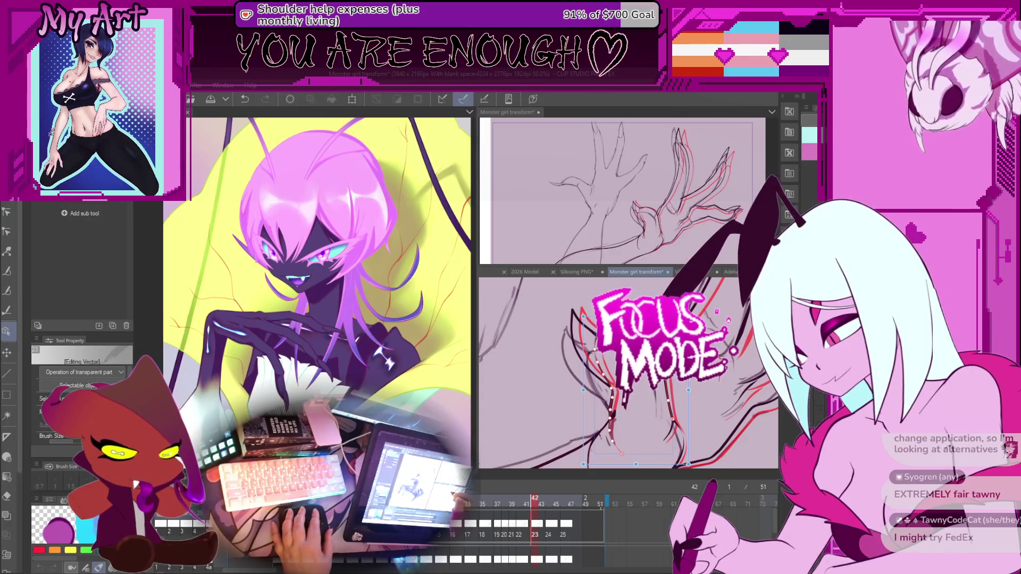
pyautogui.press('Delete')
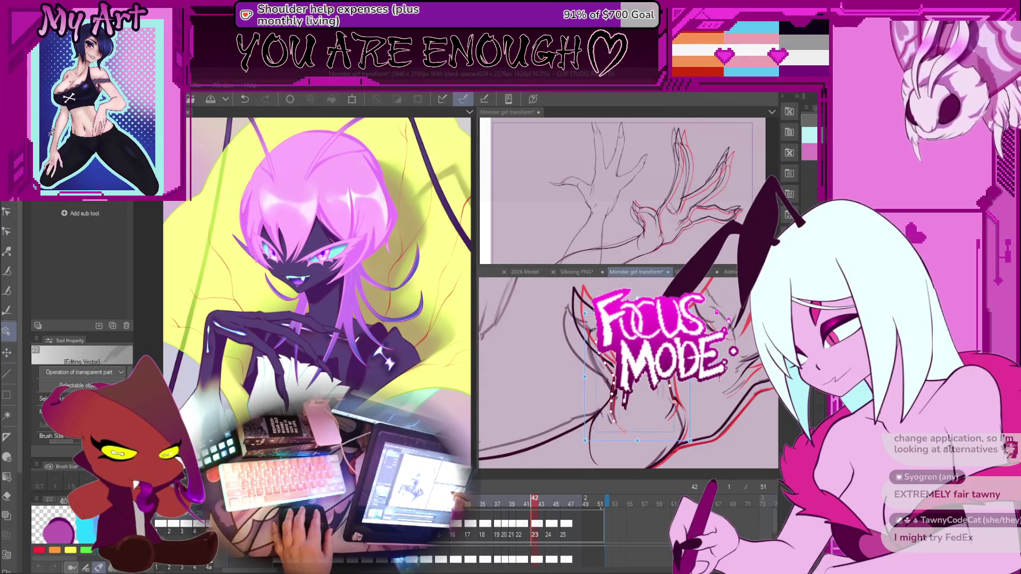
pyautogui.moveTo(585, 377); pyautogui.dragTo(580, 381)
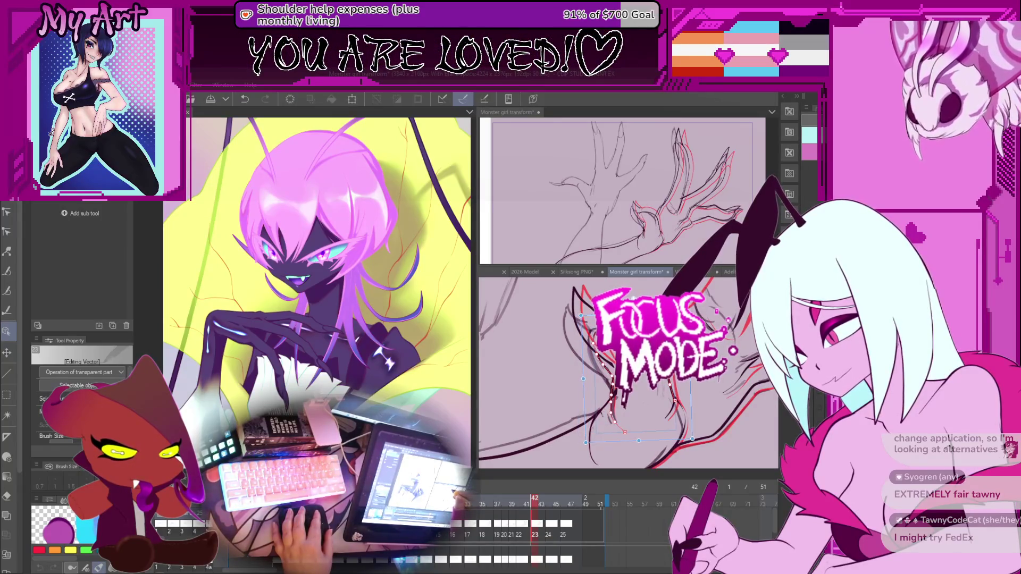
pyautogui.press('Delete')
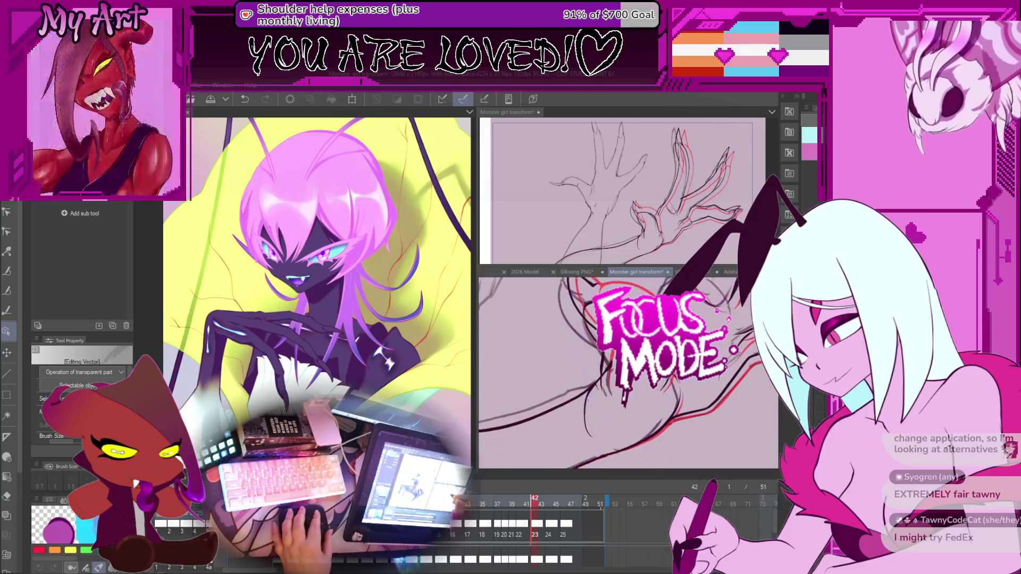
pyautogui.scroll(1, 627, 372)
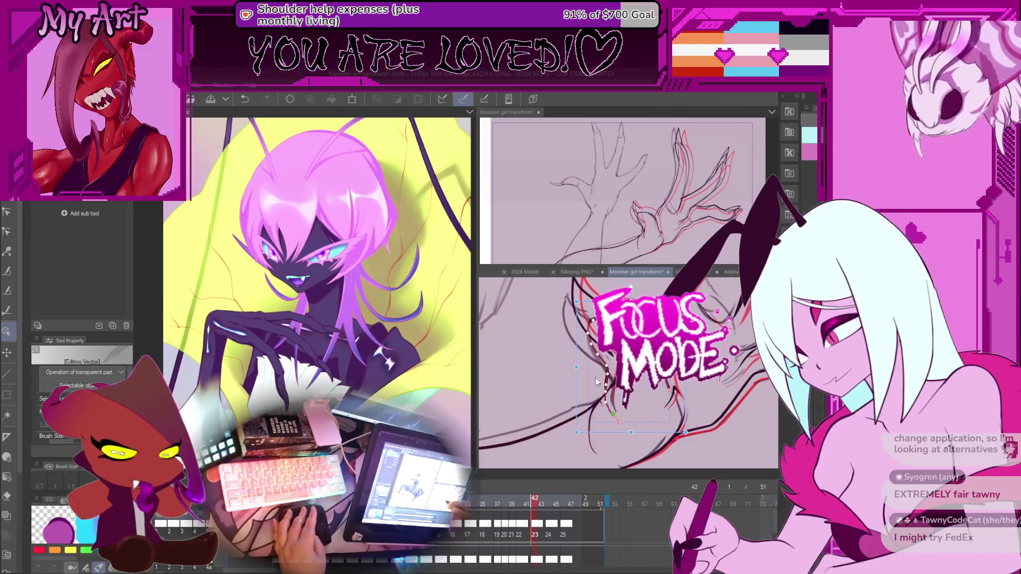
pyautogui.scroll(3, 591, 367)
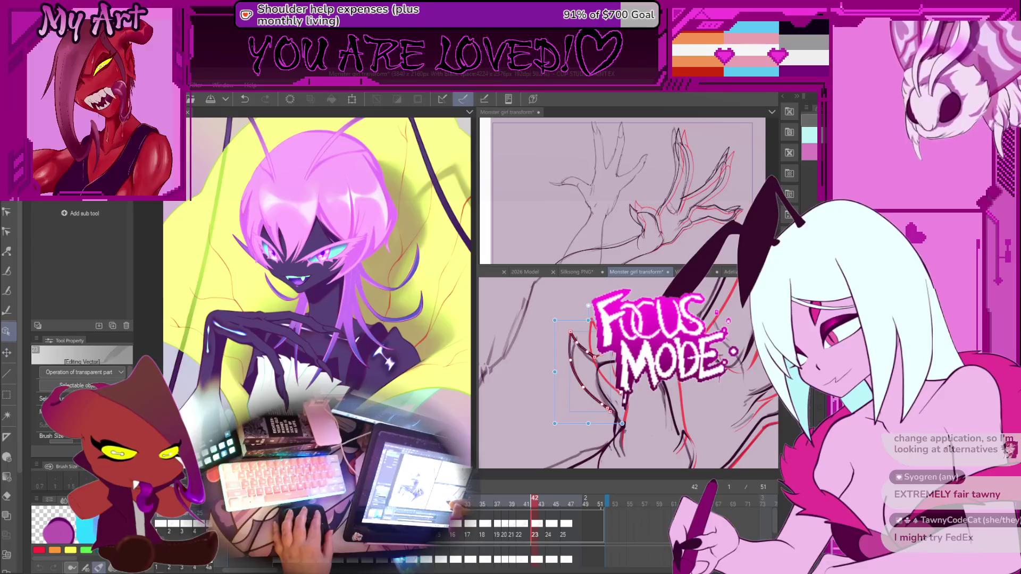
# Step: Select the left claw curve and switch to Control point editing
pyautogui.moveTo(590, 371); pyautogui.dragTo(596, 380)
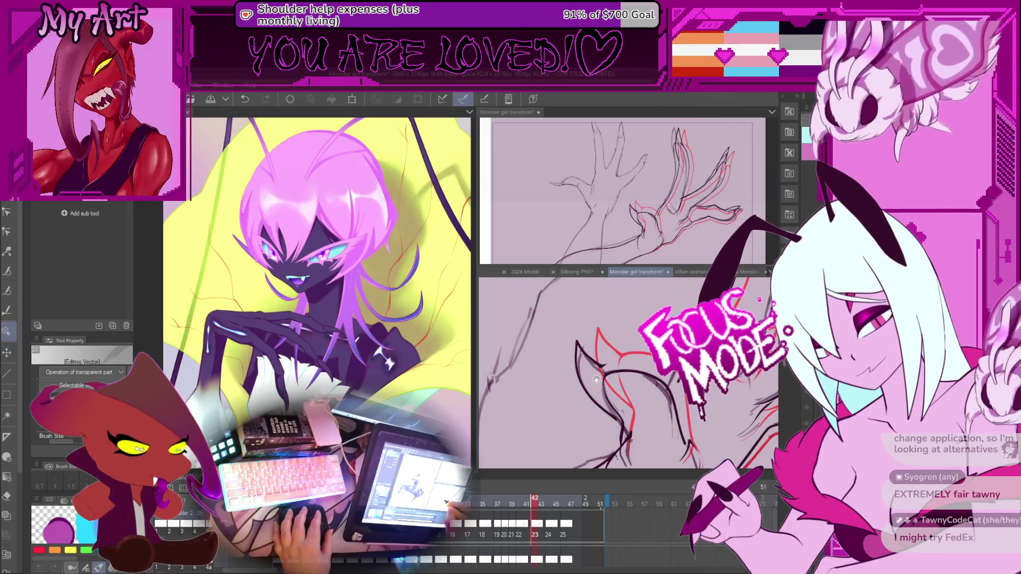
pyautogui.click(596, 361)
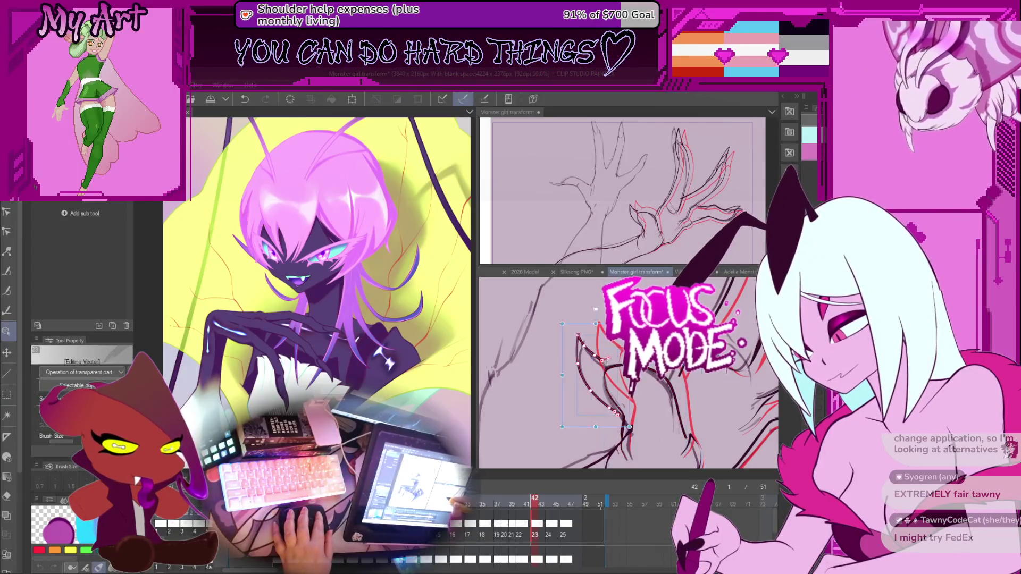
pyautogui.scroll(1, 575, 365)
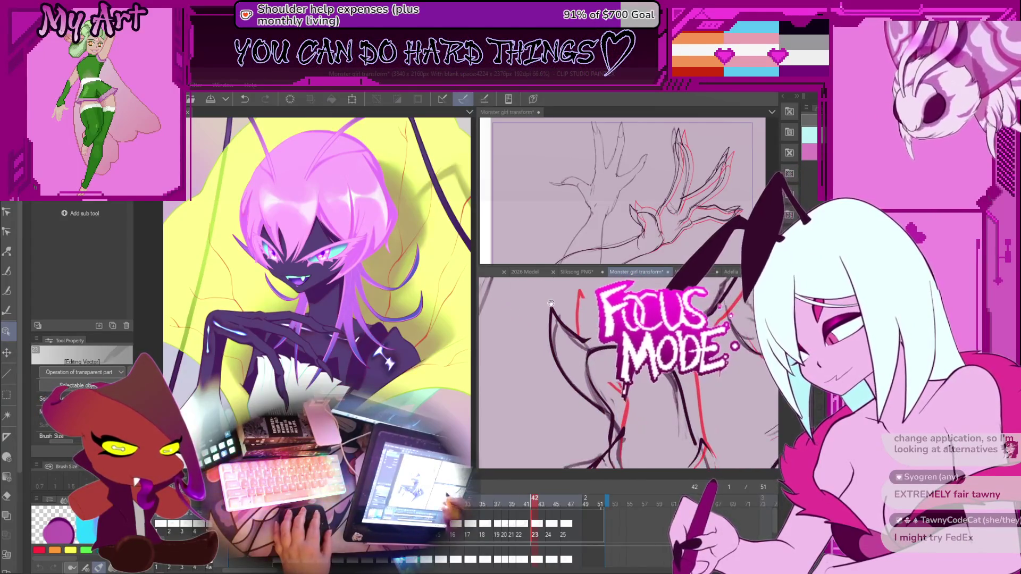
pyautogui.click(590, 373)
pyautogui.press('y')
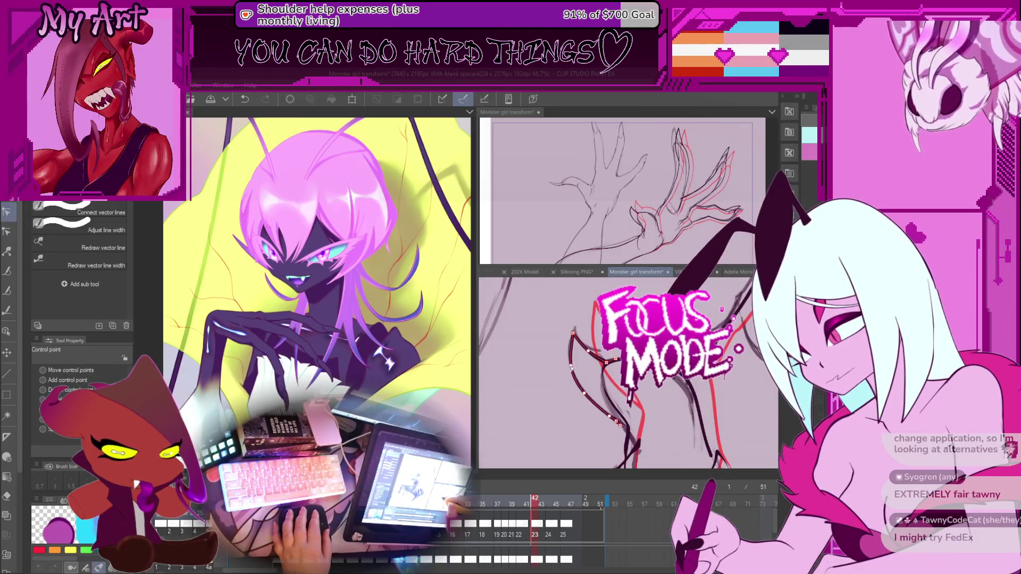
pyautogui.moveTo(567, 359); pyautogui.dragTo(574, 361)
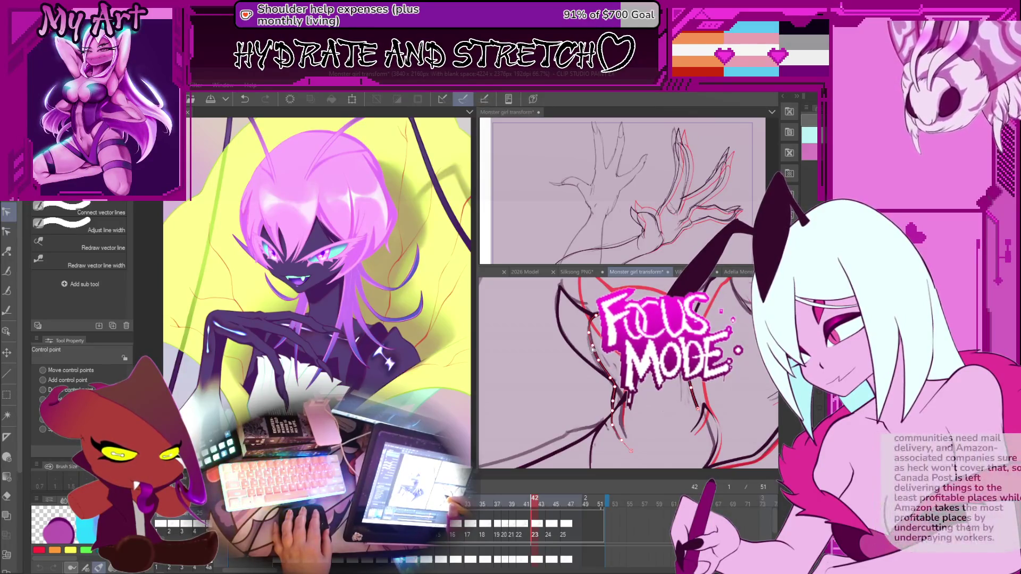
pyautogui.scroll(2, 639, 357)
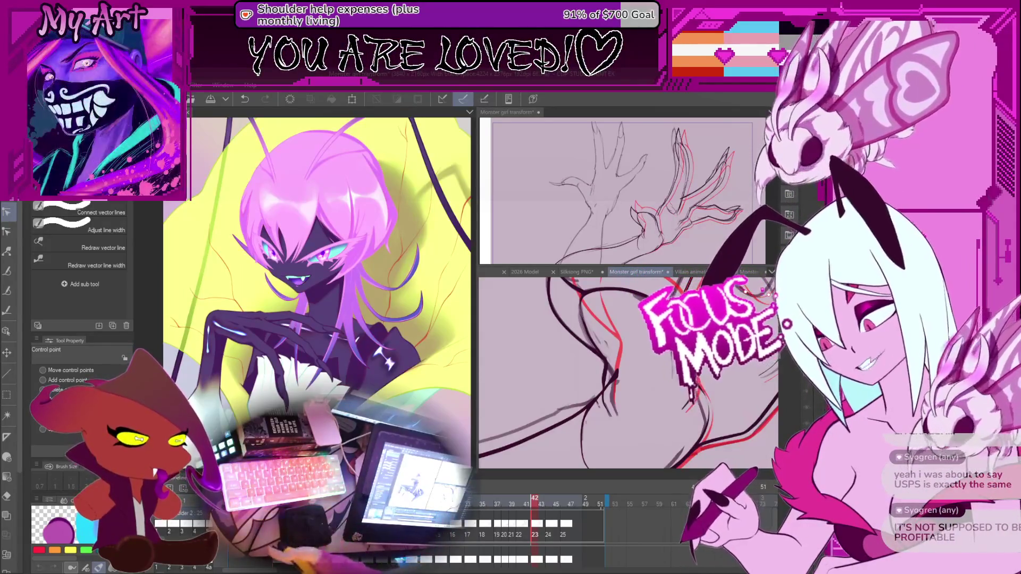
pyautogui.hscroll(3, 627, 372)
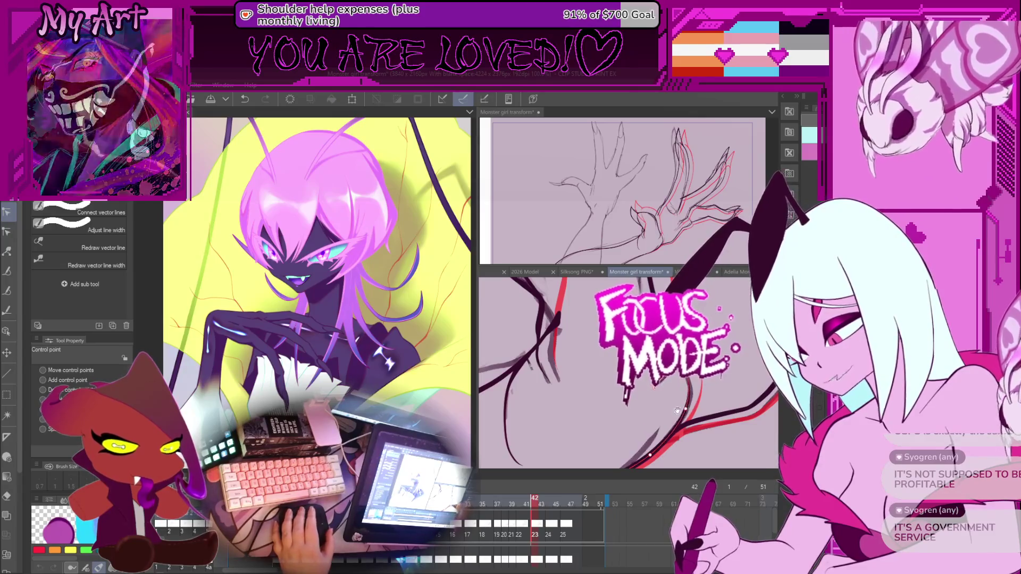
pyautogui.scroll(-3, 670, 398)
pyautogui.moveTo(627, 417)
pyautogui.mouseDown()
pyautogui.moveTo(643, 425)
pyautogui.moveTo(631, 443)
pyautogui.moveTo(603, 413)
pyautogui.mouseUp()
pyautogui.scroll(-2, 603, 414)
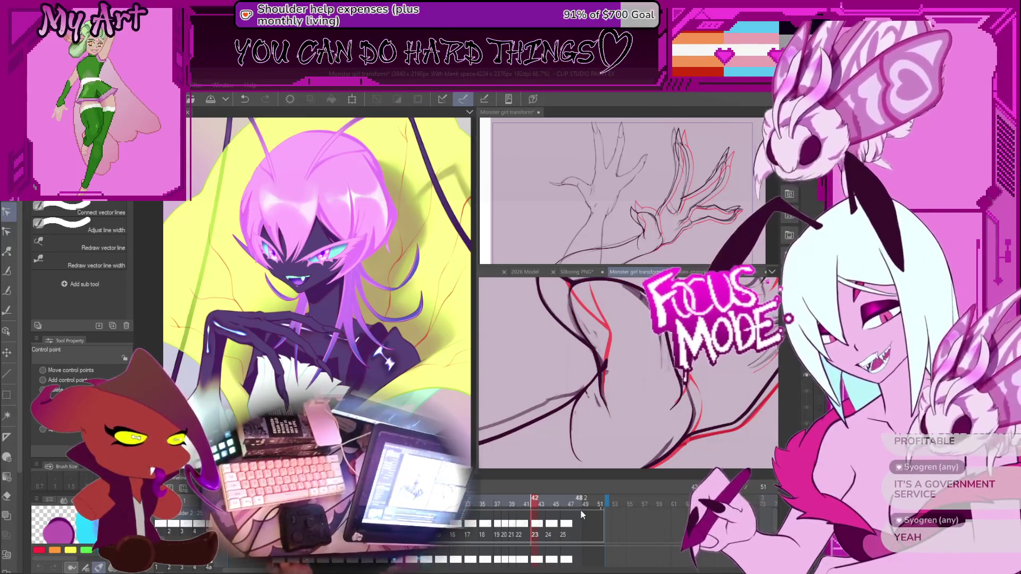
pyautogui.moveTo(534, 326); pyautogui.dragTo(597, 372)
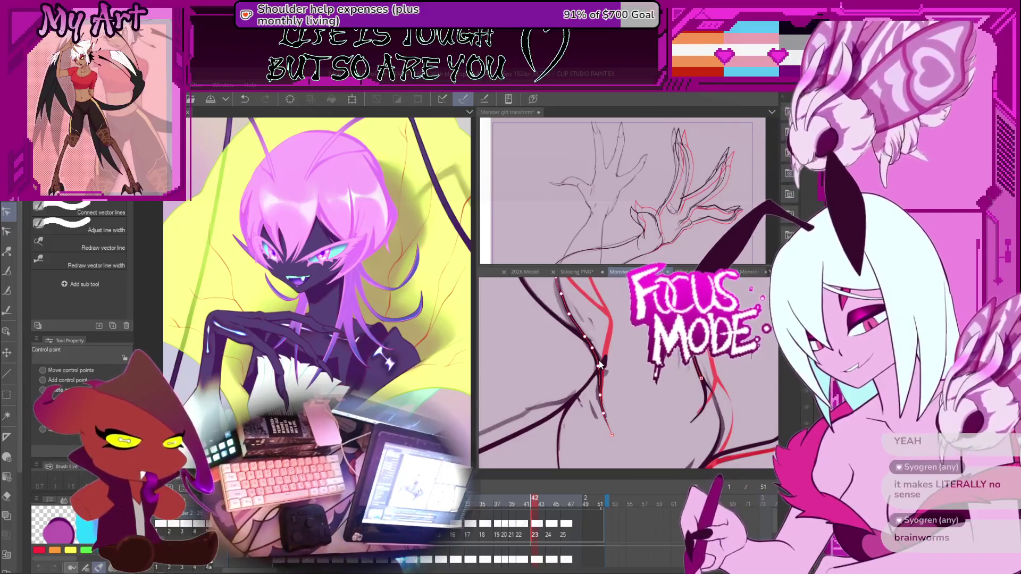
pyautogui.scroll(-3, 642, 374)
pyautogui.scroll(3, 671, 407)
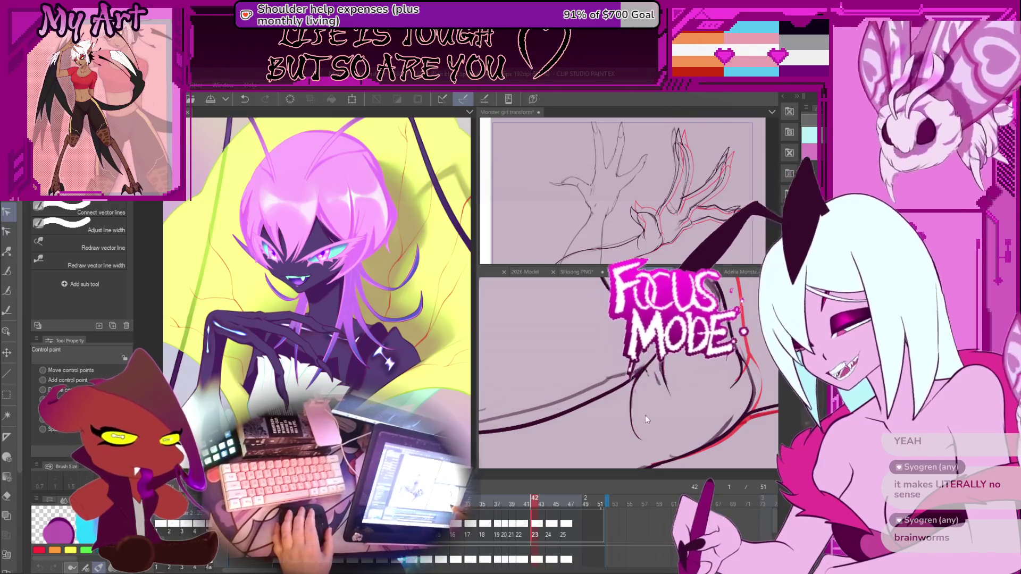
pyautogui.scroll(-2, 645, 416)
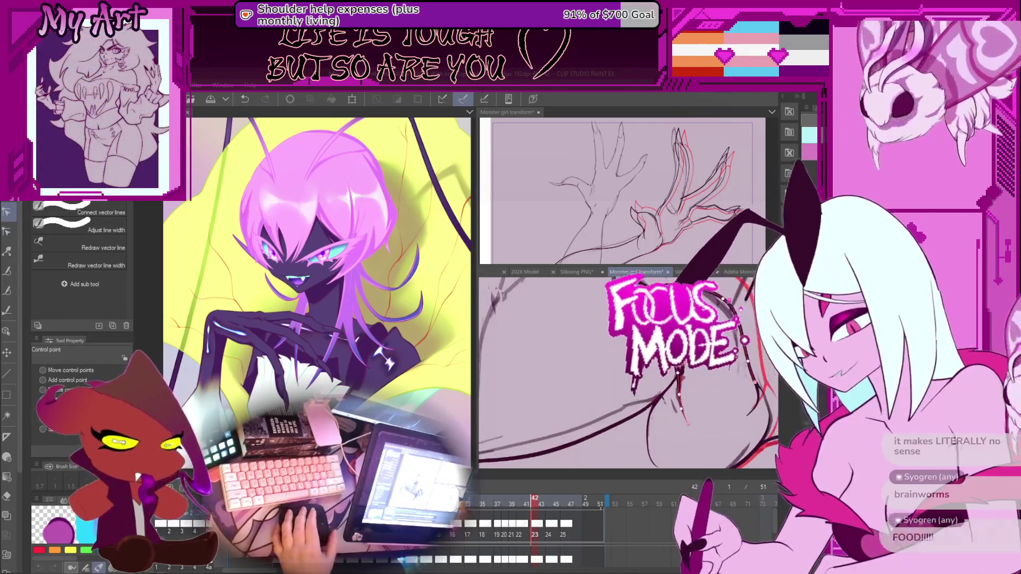
pyautogui.click(670, 379)
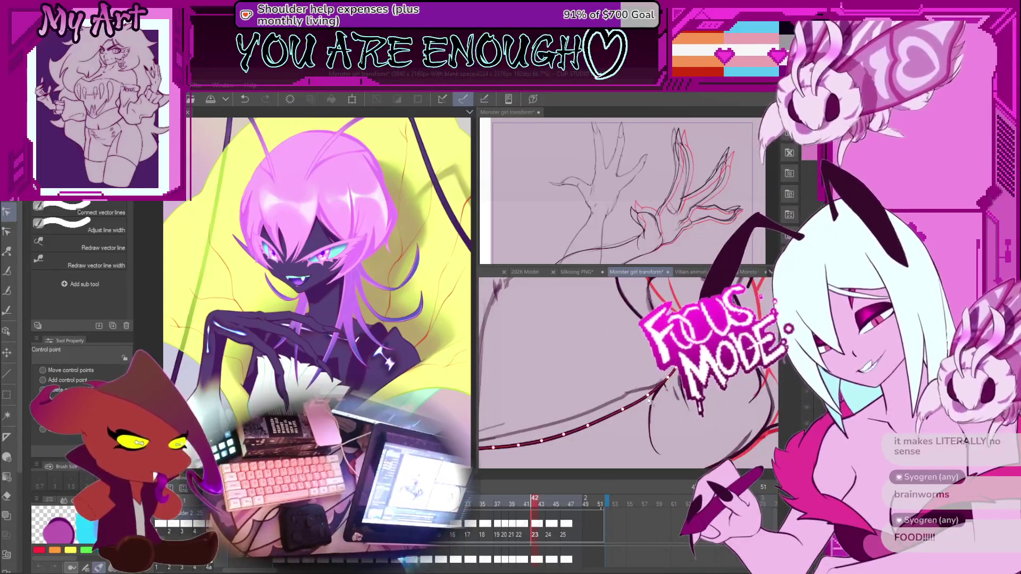
pyautogui.hotkey('ctrl', 'z')
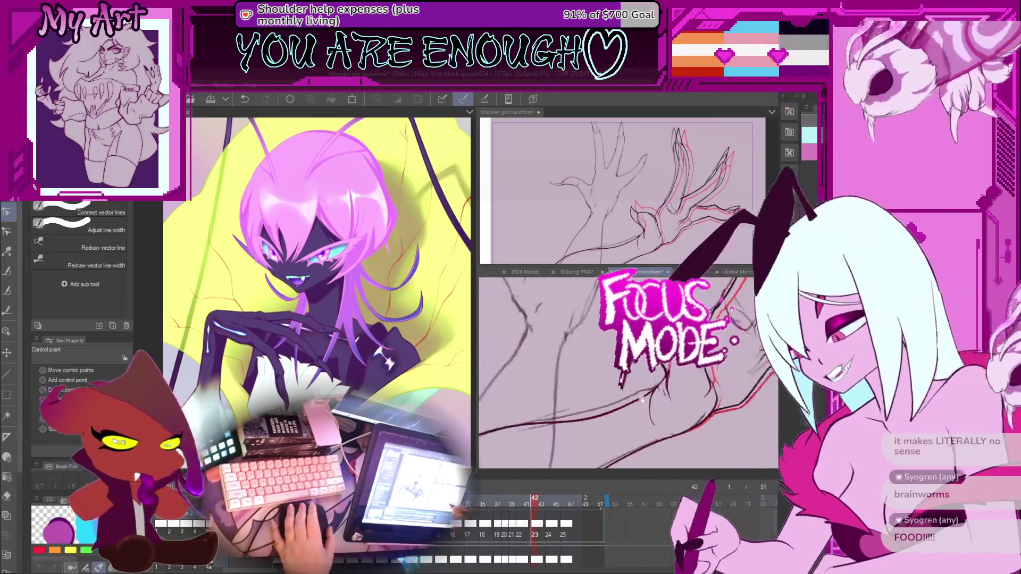
pyautogui.scroll(-3, 642, 400)
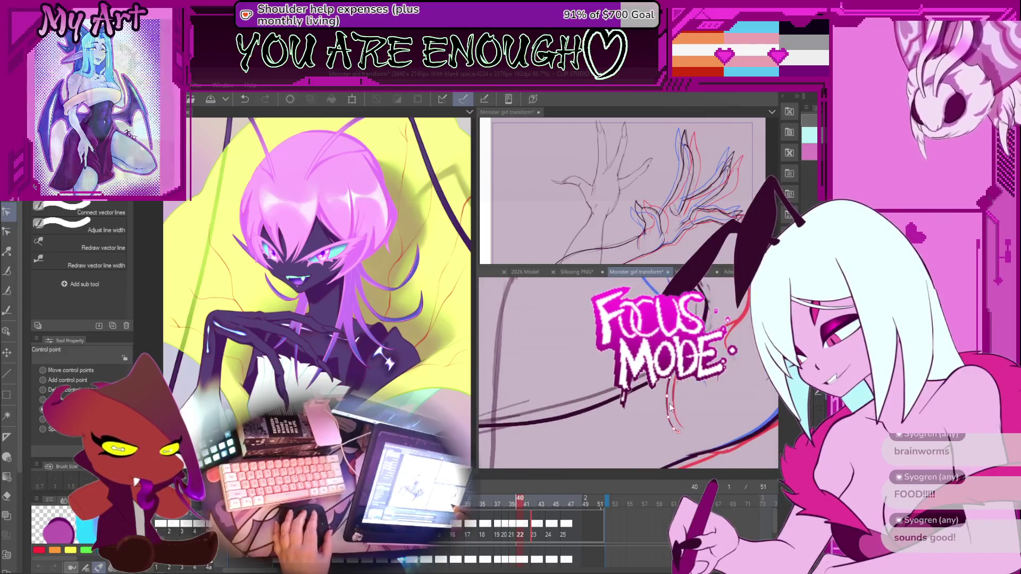
pyautogui.press('m')
# Step: Lasso the red claw curve, move it down-left, and confirm the new position
pyautogui.moveTo(681, 392); pyautogui.dragTo(689, 428)
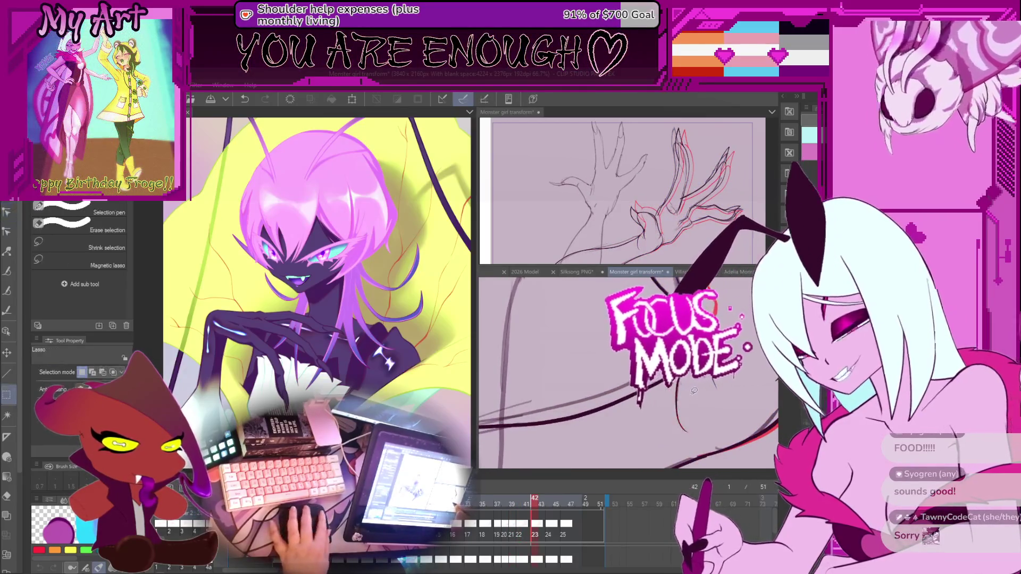
pyautogui.press('o')
pyautogui.click(680, 420)
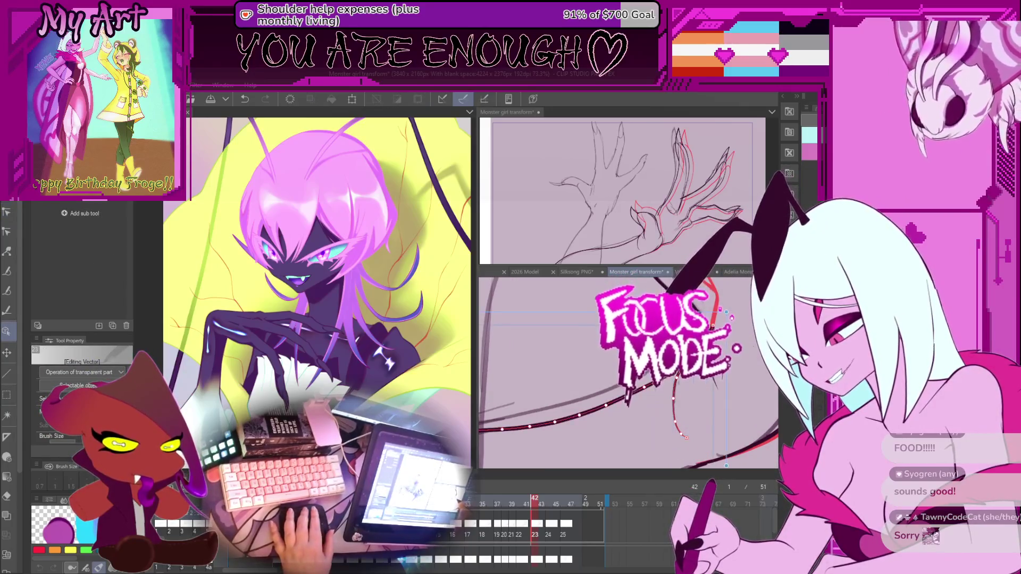
pyautogui.click(673, 398)
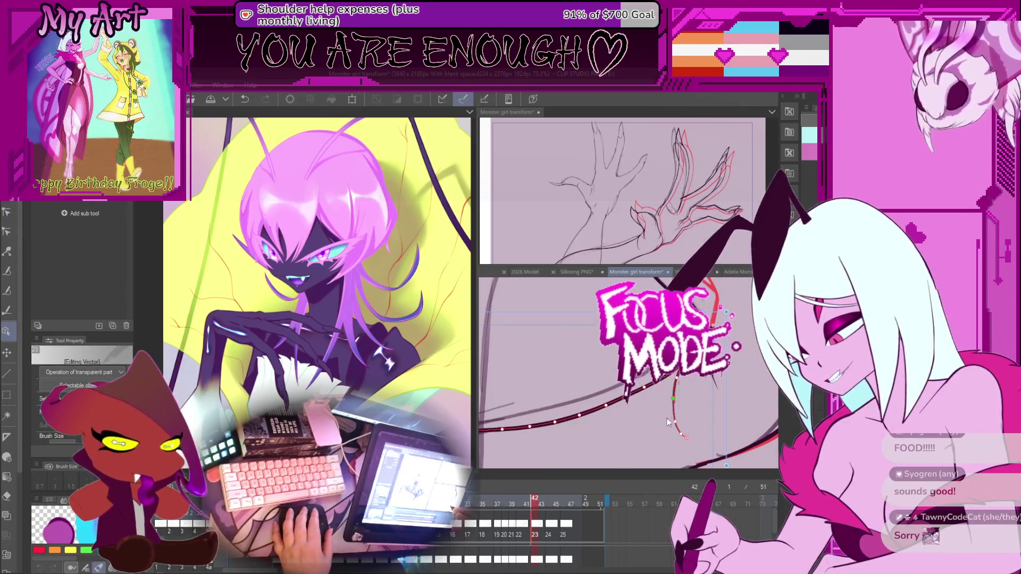
pyautogui.click(671, 416)
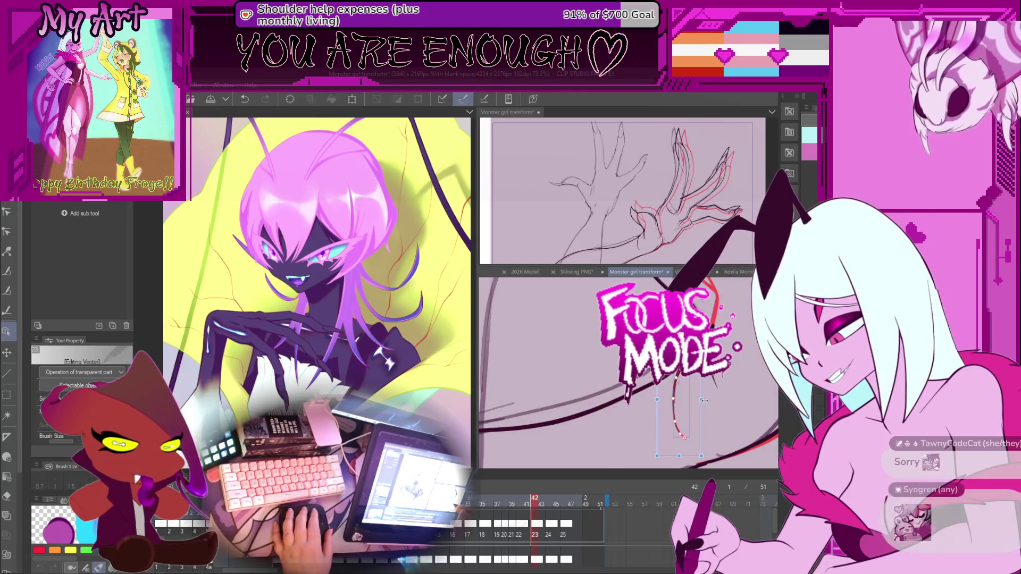
pyautogui.moveTo(697, 404); pyautogui.dragTo(668, 422)
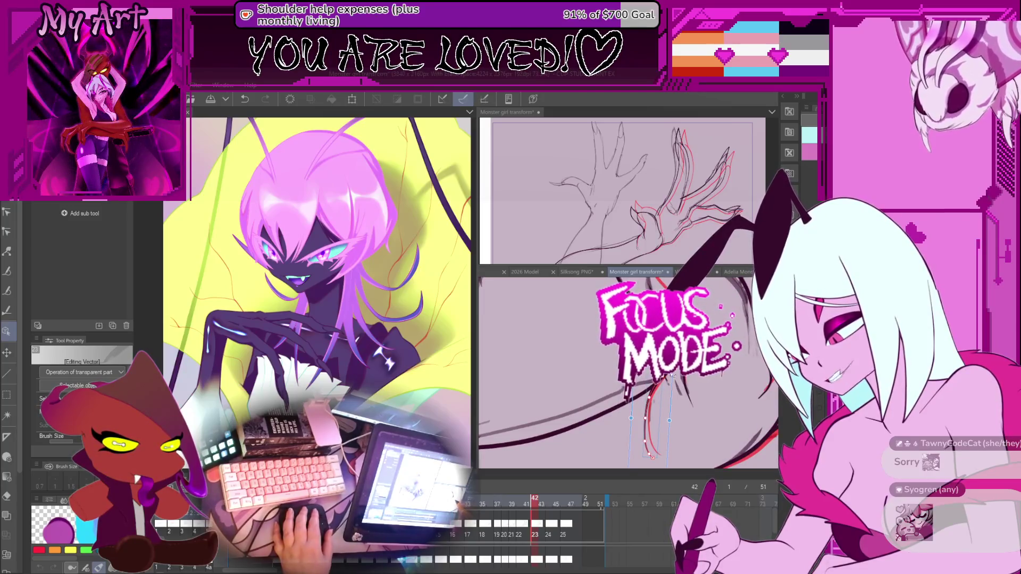
pyautogui.press('Return')
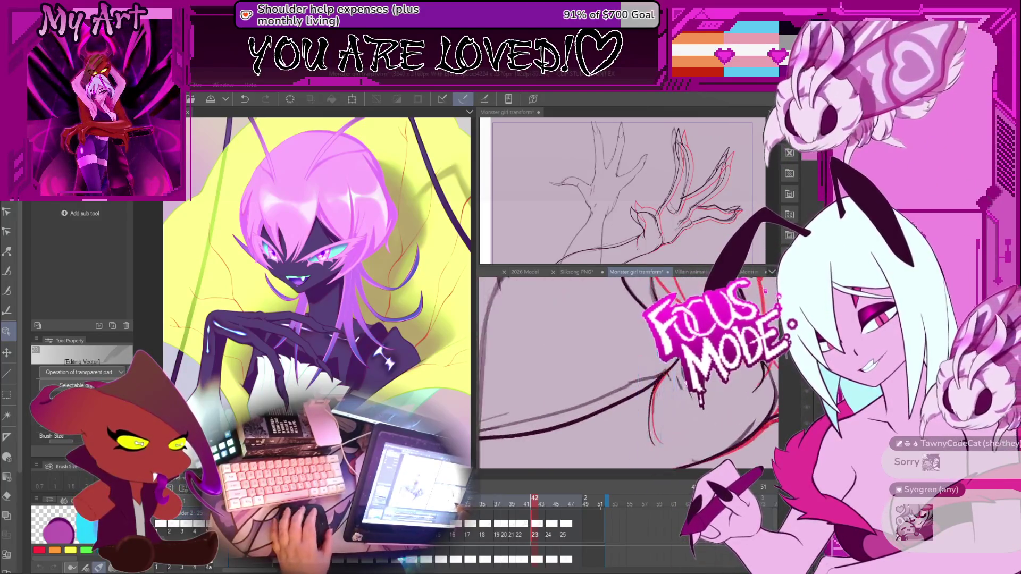
pyautogui.press('y')
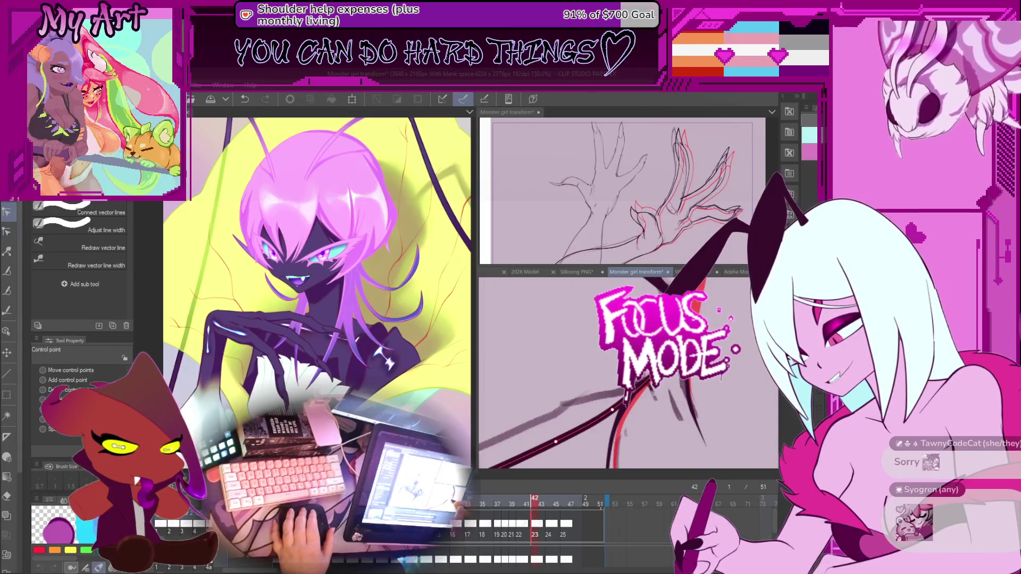
pyautogui.scroll(2, 645, 373)
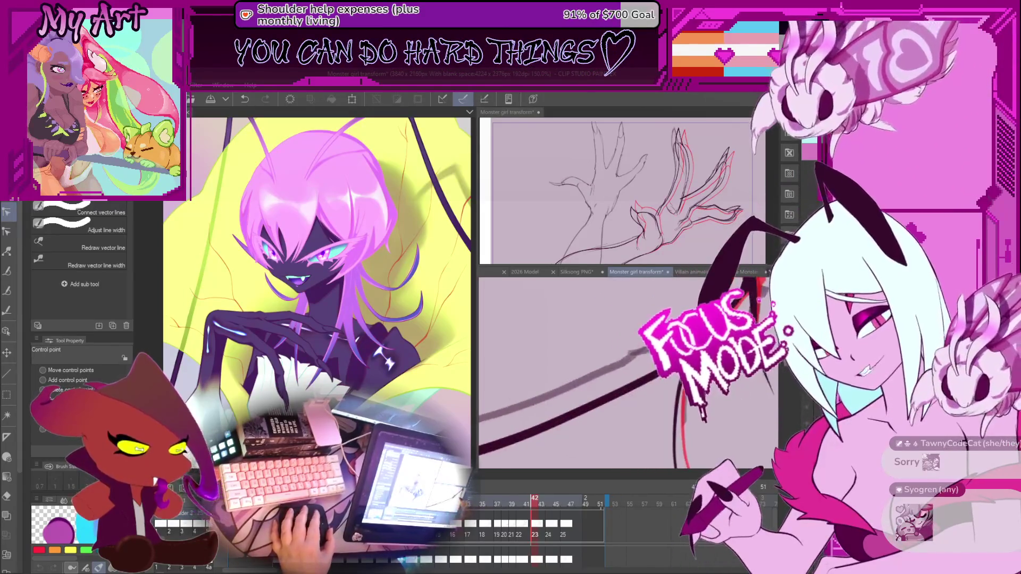
pyautogui.scroll(-2, 689, 375)
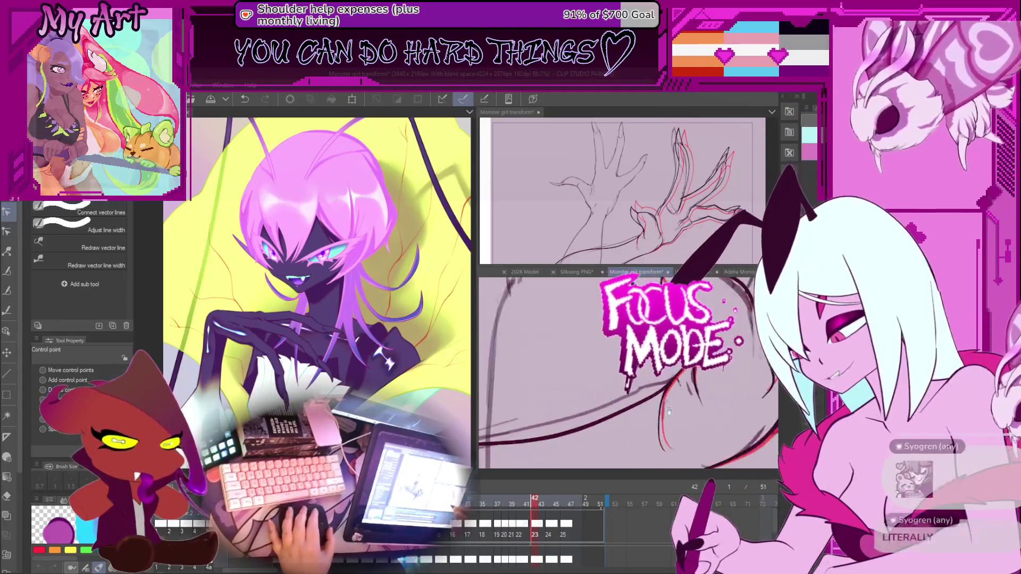
pyautogui.scroll(-2, 689, 375)
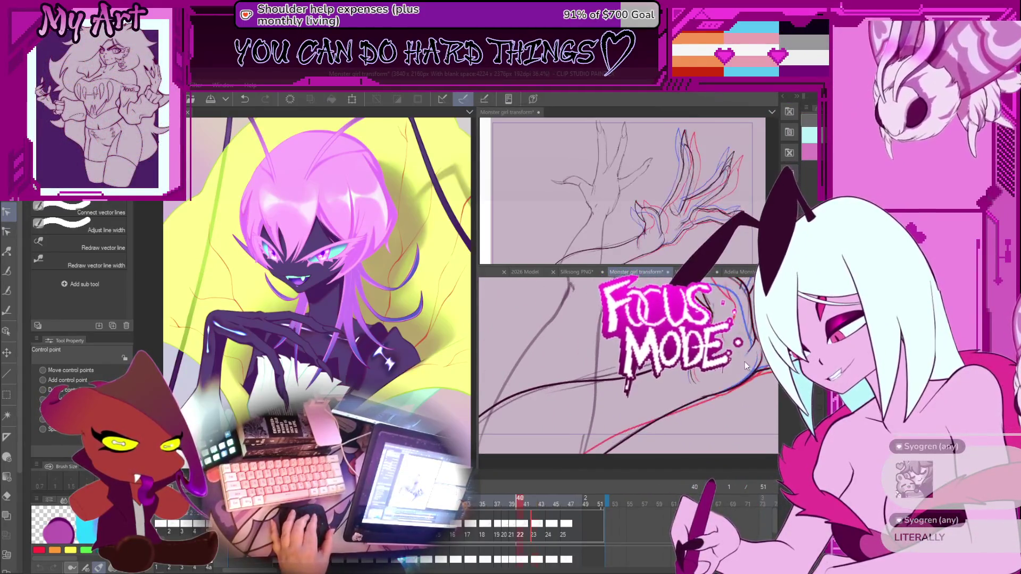
pyautogui.scroll(4, 691, 383)
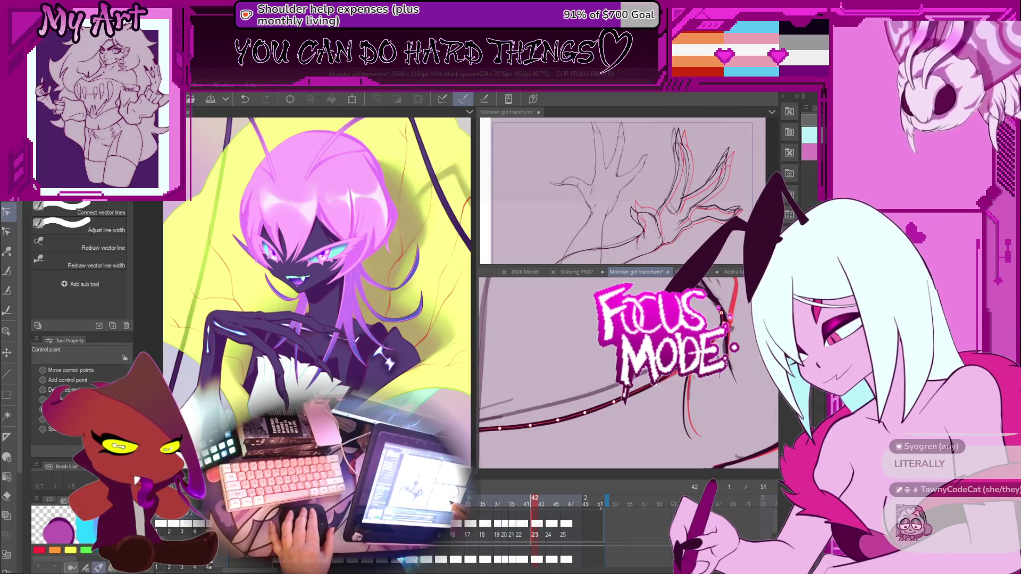
pyautogui.scroll(-3, 691, 383)
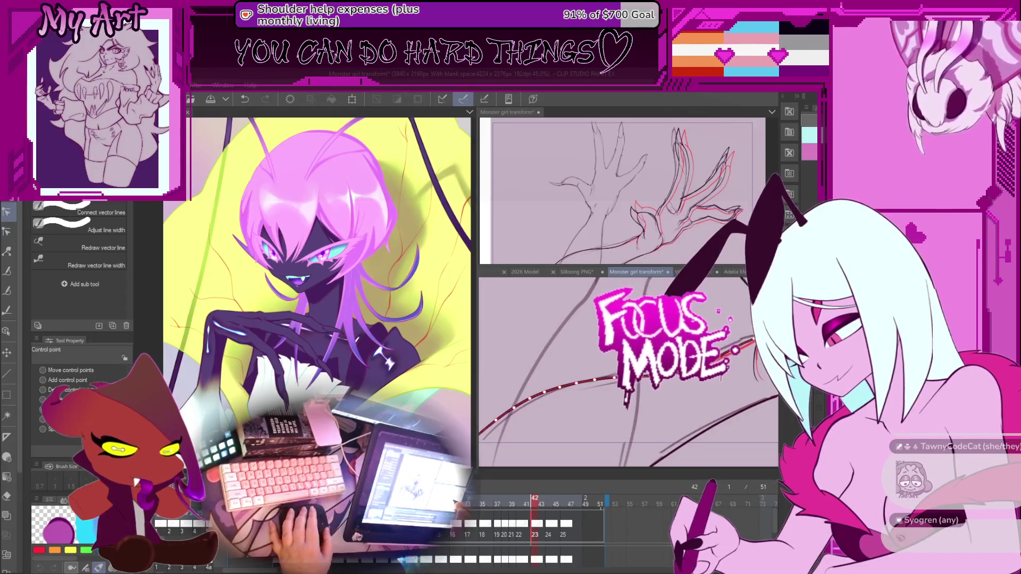
pyautogui.scroll(2, 686, 375)
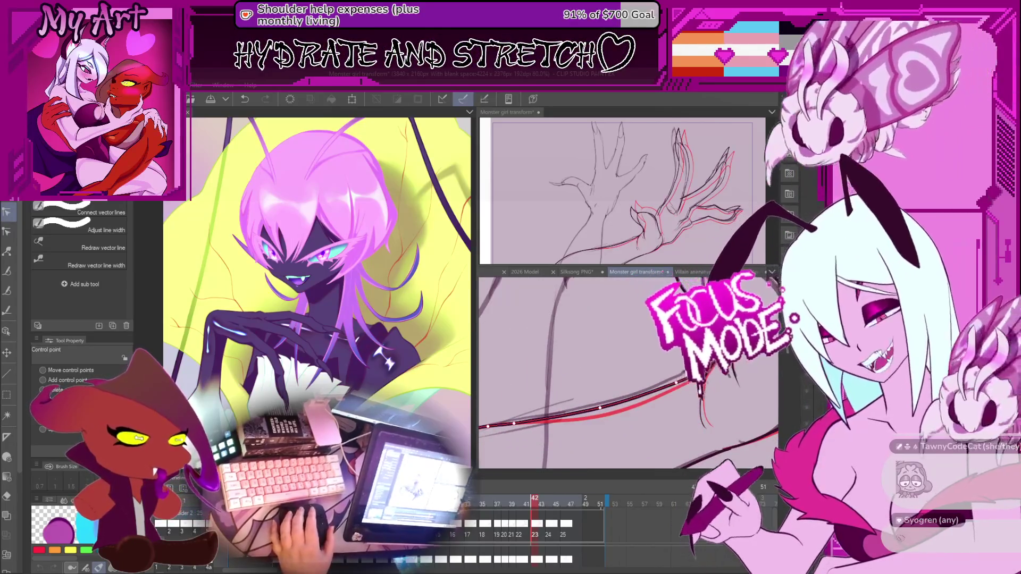
pyautogui.scroll(1, 686, 374)
pyautogui.moveTo(601, 396)
pyautogui.mouseDown()
pyautogui.moveTo(702, 396)
pyautogui.moveTo(720, 379)
pyautogui.mouseUp()
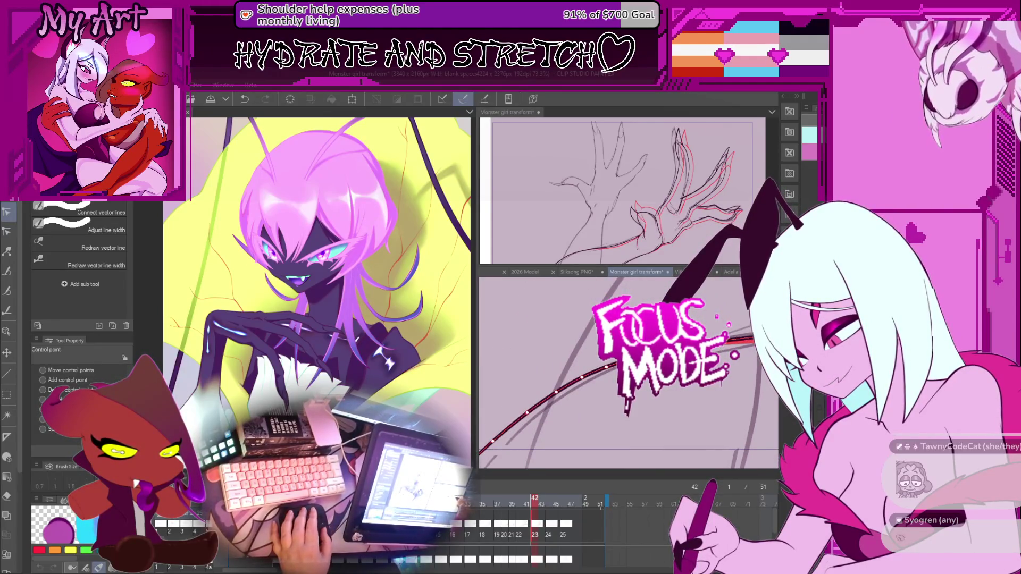
pyautogui.moveTo(598, 372); pyautogui.dragTo(612, 361)
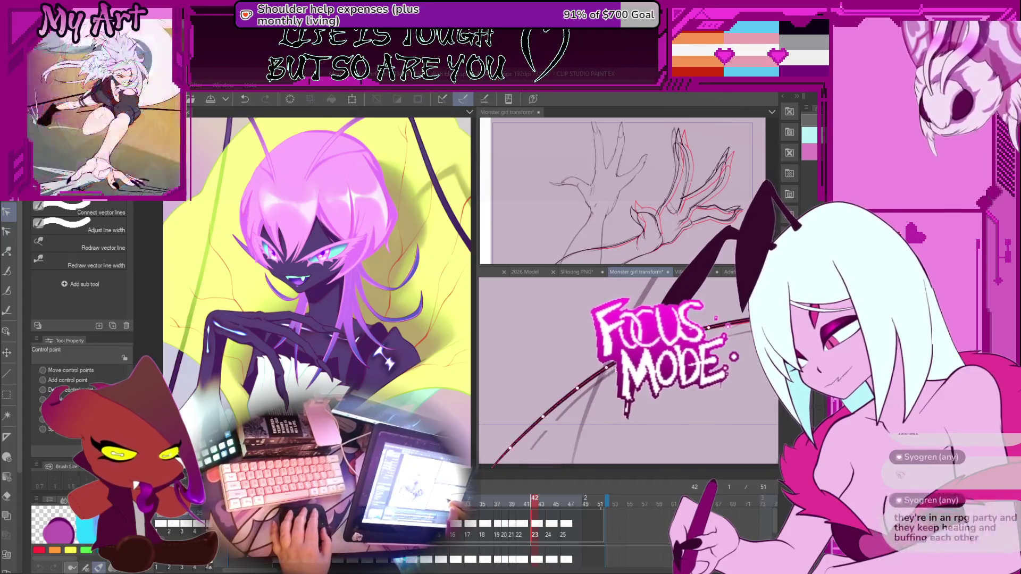
pyautogui.scroll(-2, 549, 411)
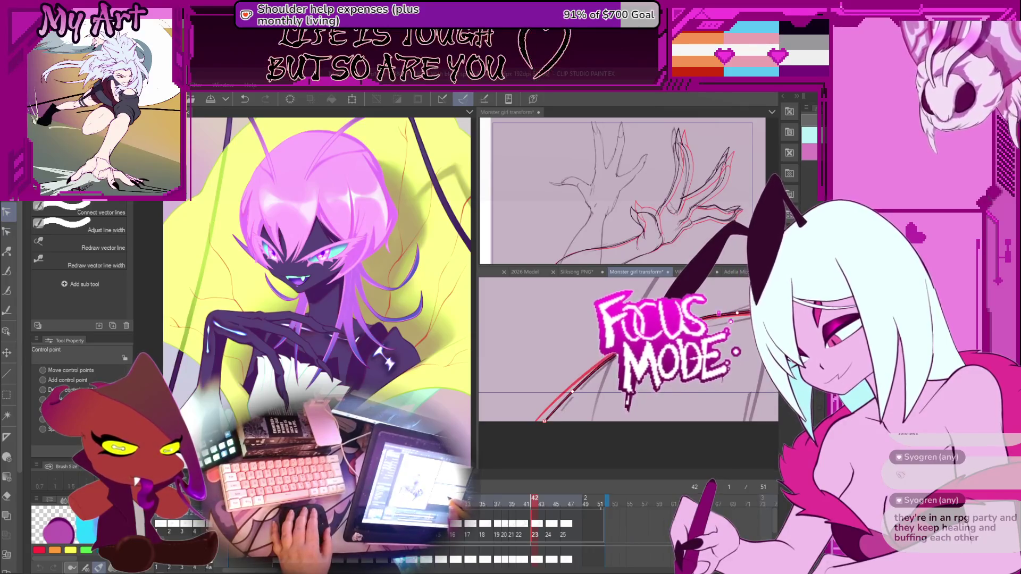
pyautogui.scroll(2, 628, 372)
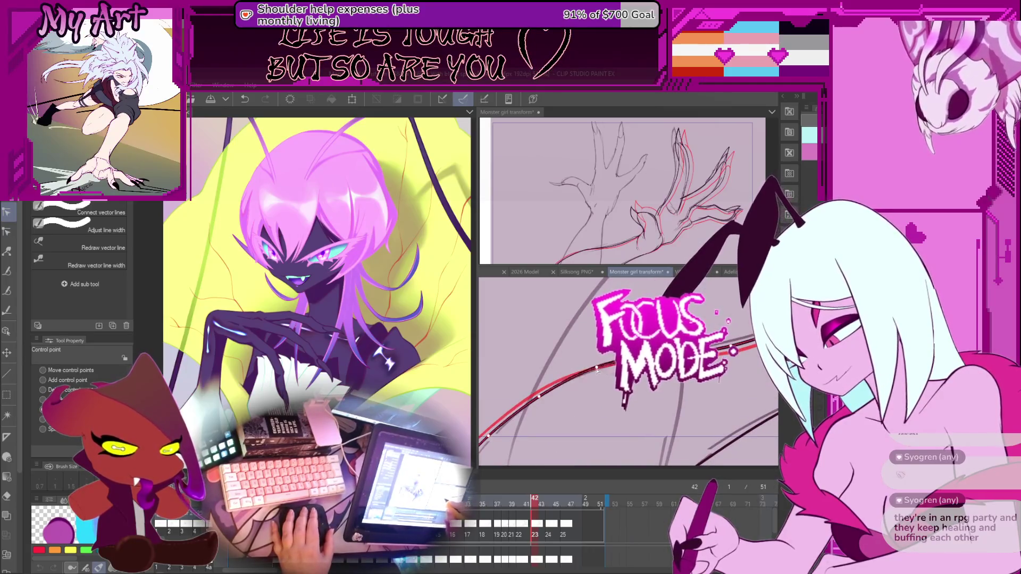
pyautogui.moveTo(596, 369)
pyautogui.mouseDown()
pyautogui.moveTo(639, 429)
pyautogui.moveTo(525, 429)
pyautogui.moveTo(545, 441)
pyautogui.moveTo(622, 376)
pyautogui.mouseUp()
pyautogui.press('Left')
pyautogui.press('Left')
pyautogui.press('Right')
pyautogui.press('Right')
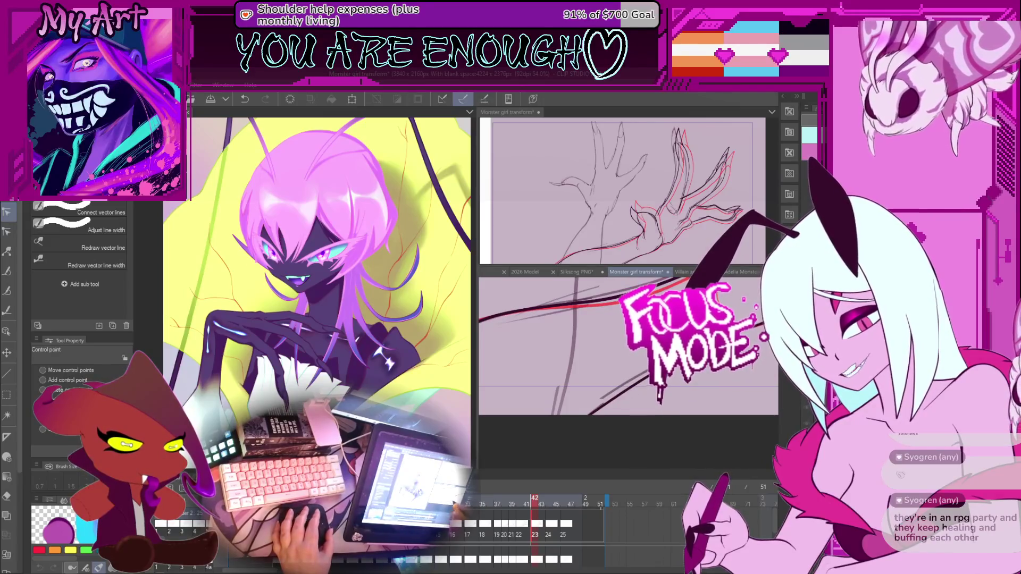
pyautogui.moveTo(566, 362); pyautogui.dragTo(523, 354)
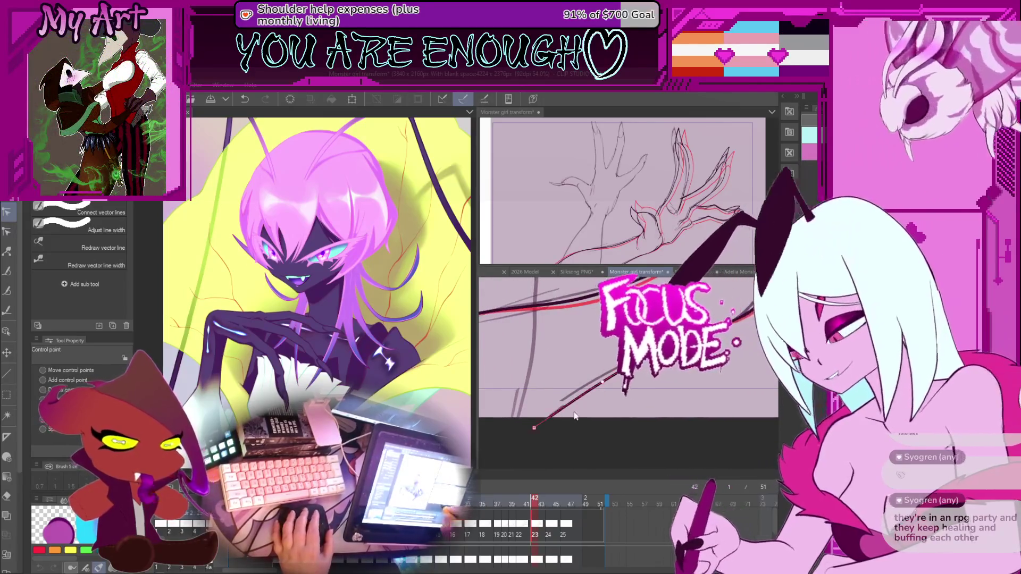